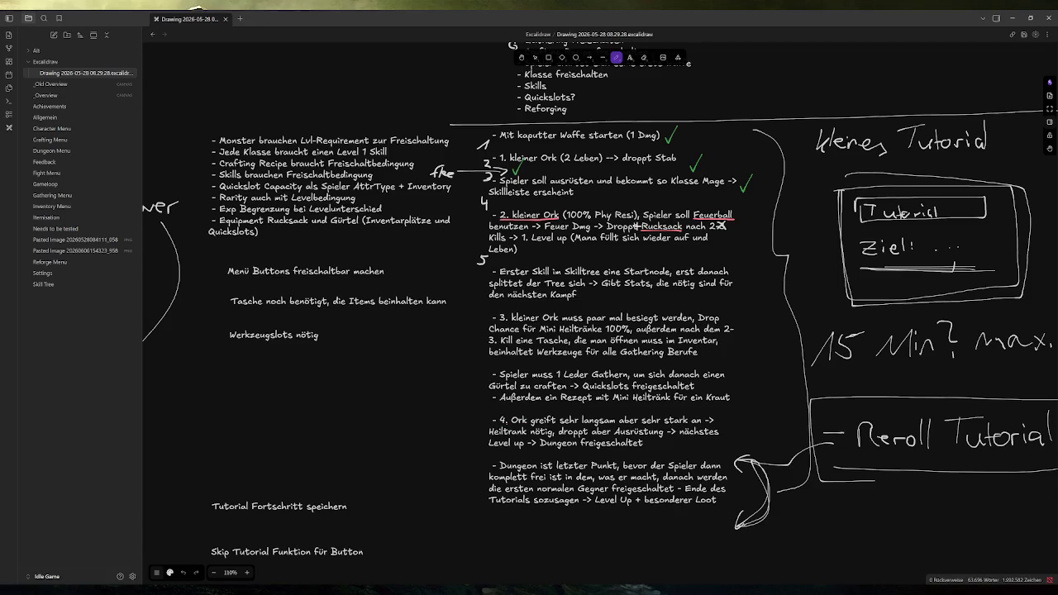
- Switch from the Excalidraw tutorial notes back to the Godot editor
key("alt+Tab")
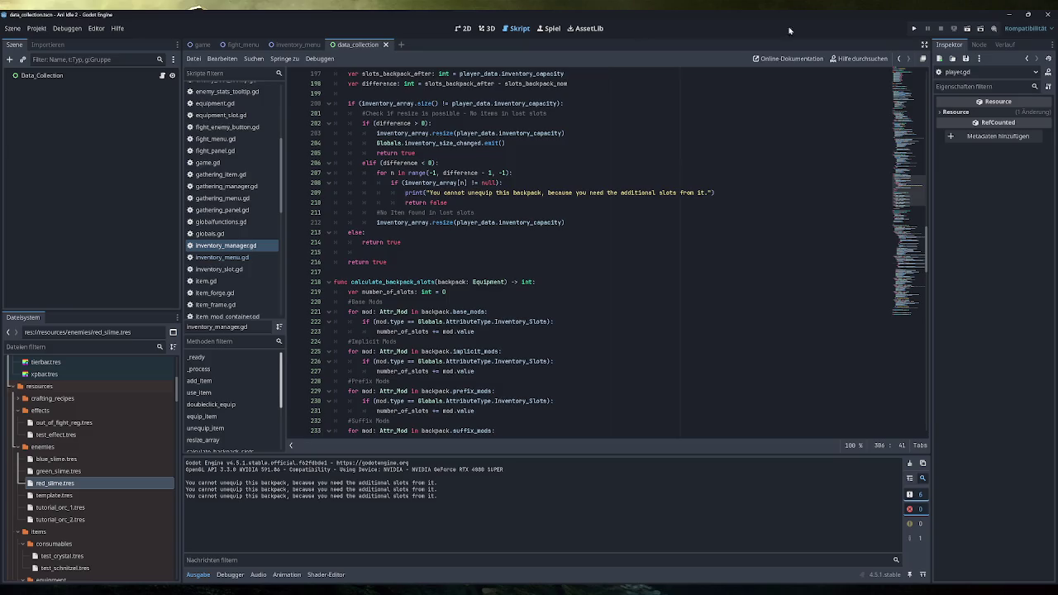
- Run the project in a maximized window and start a fight against Tiny Orc 1
left_click(922, 28)
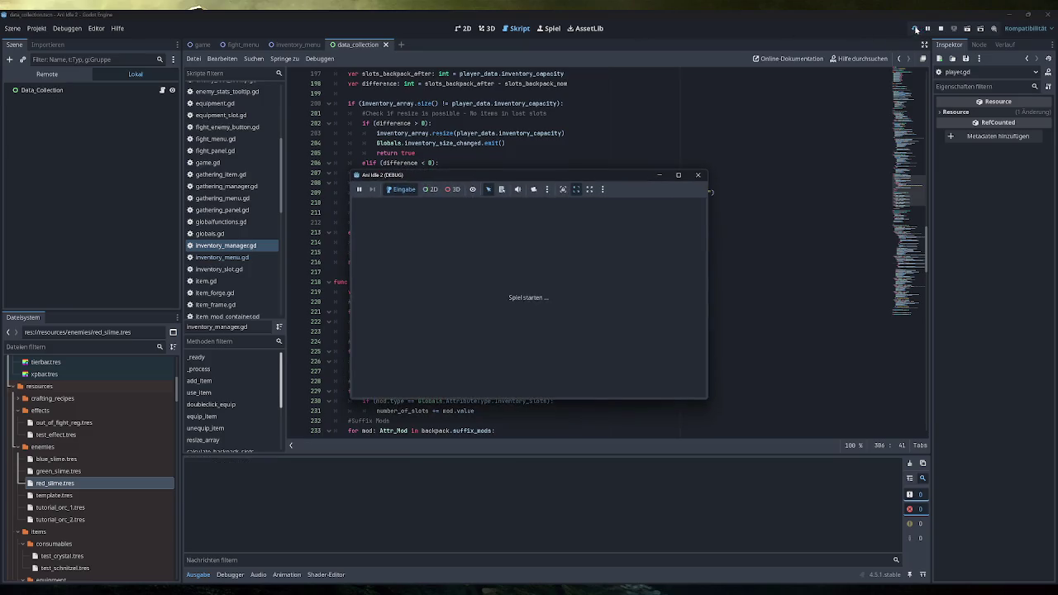
double_click(571, 177)
left_click(166, 196)
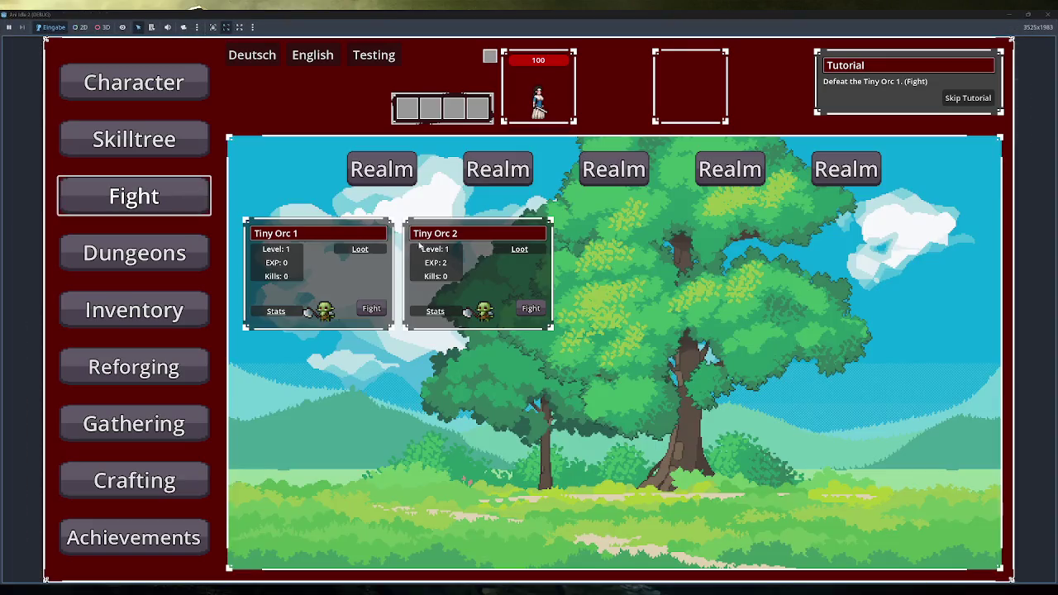
left_click(372, 309)
- Load test backpack items into the inventory and equip a backpack to enlarge it
left_click(134, 310)
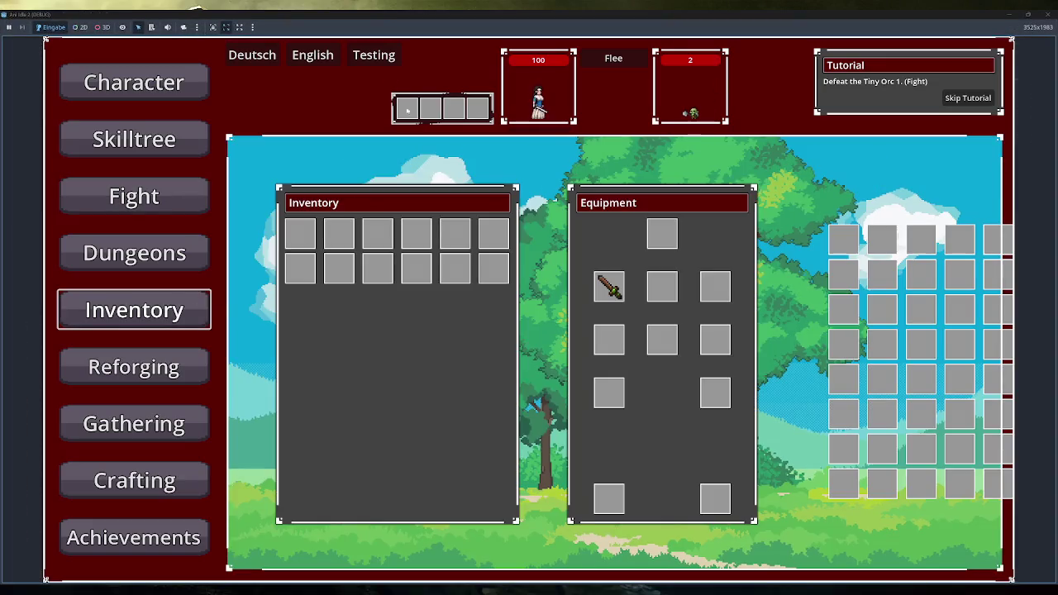
left_click(360, 55)
left_click(360, 55)
mouse_move(300, 234)
left_mouse_down()
mouse_move(581, 454)
mouse_move(609, 499)
left_mouse_up()
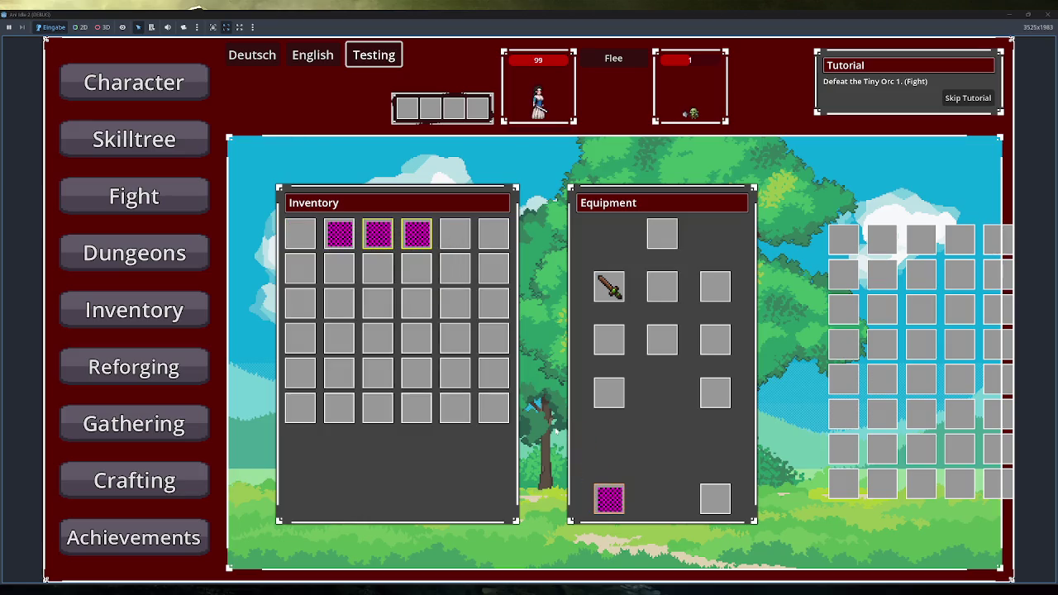
- Equip the staff instead of the sword, cast Fireball at the orc, then reopen the inventory
mouse_move(292, 244)
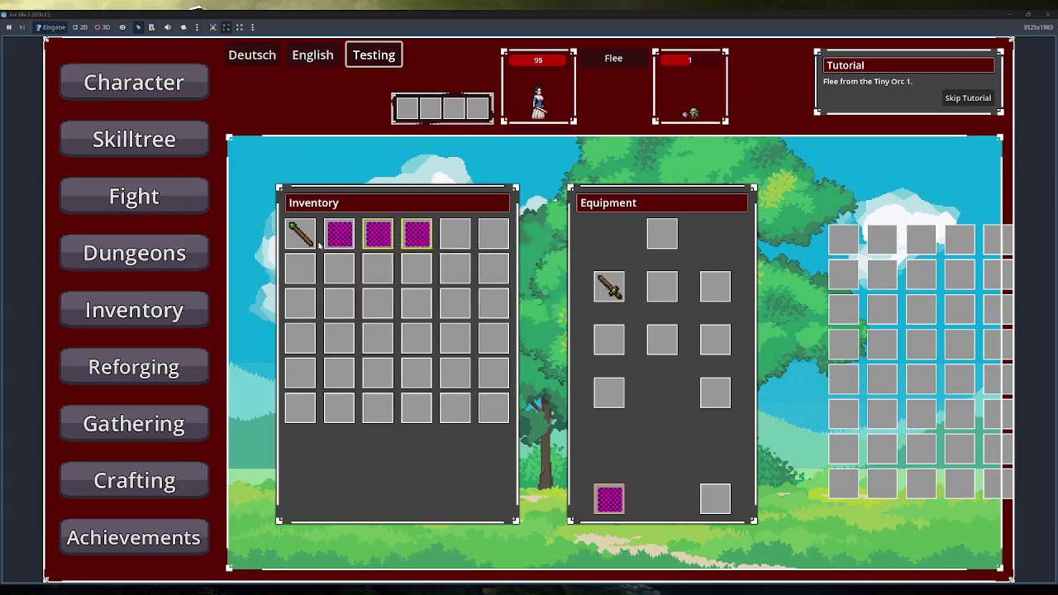
left_click(621, 302)
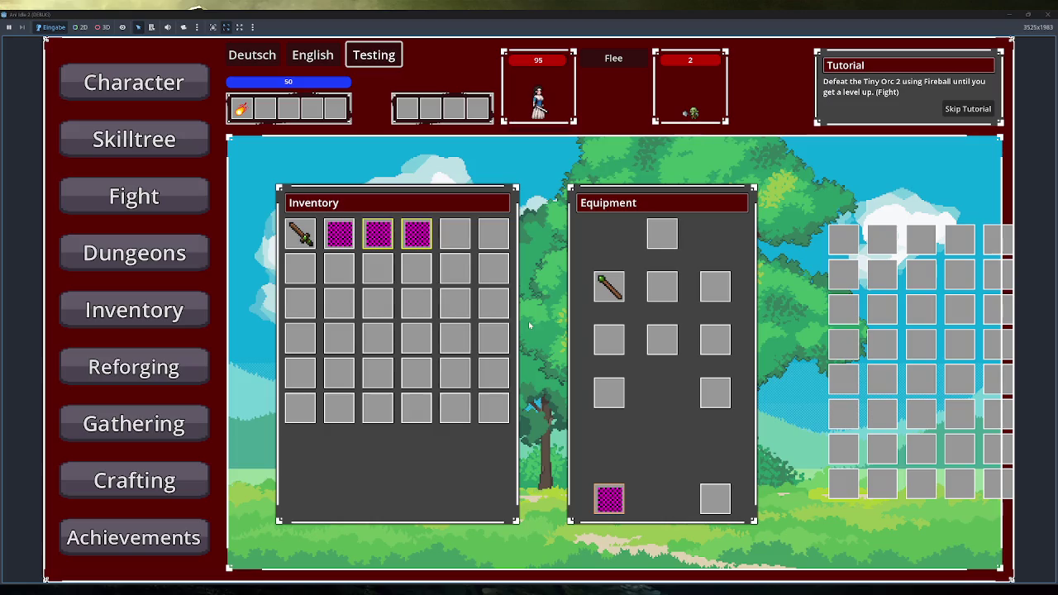
left_click(242, 108)
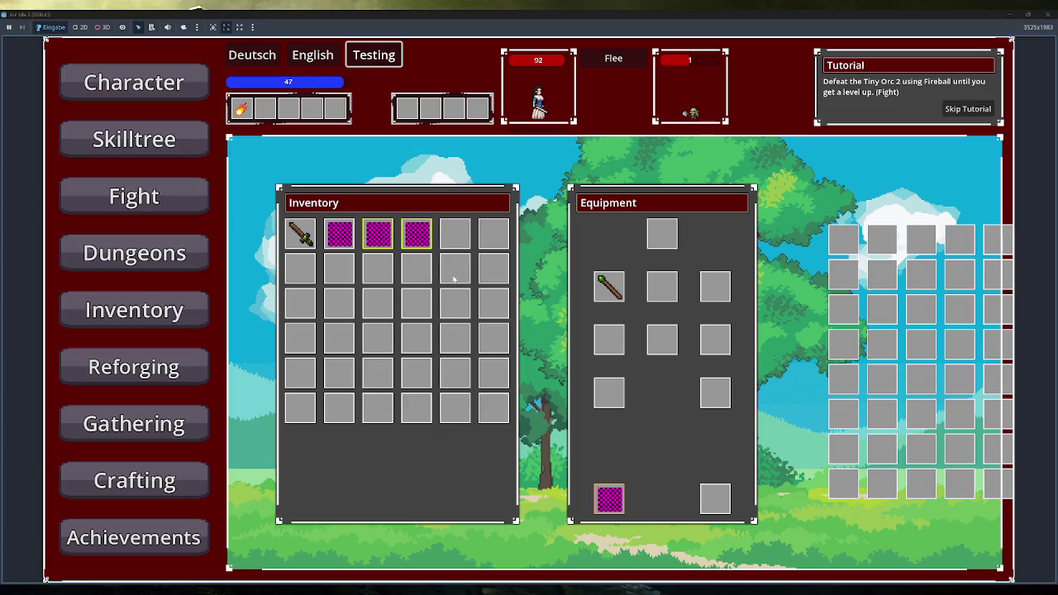
left_click(132, 199)
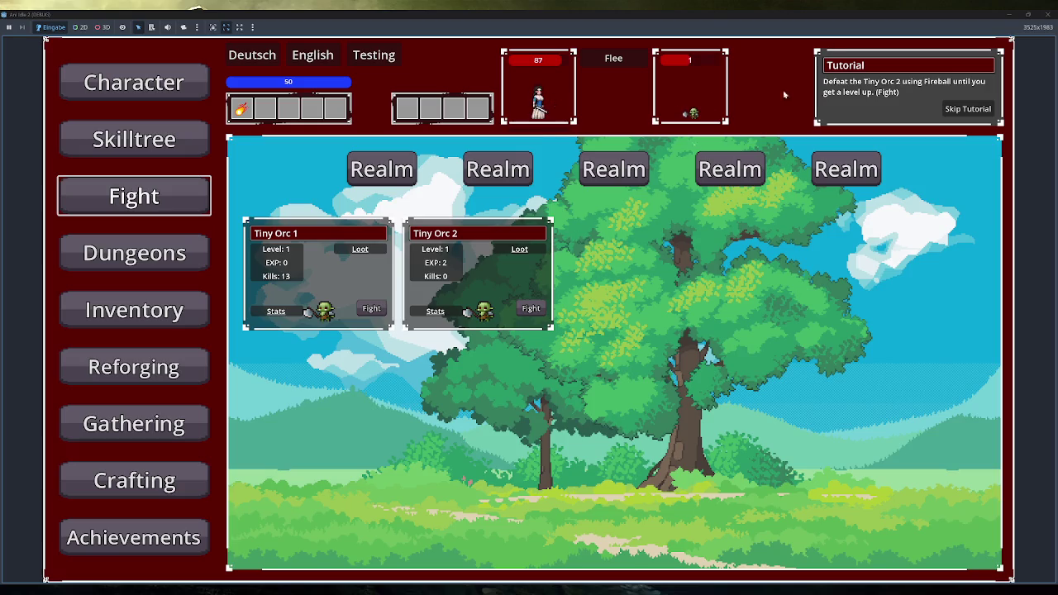
left_click(178, 319)
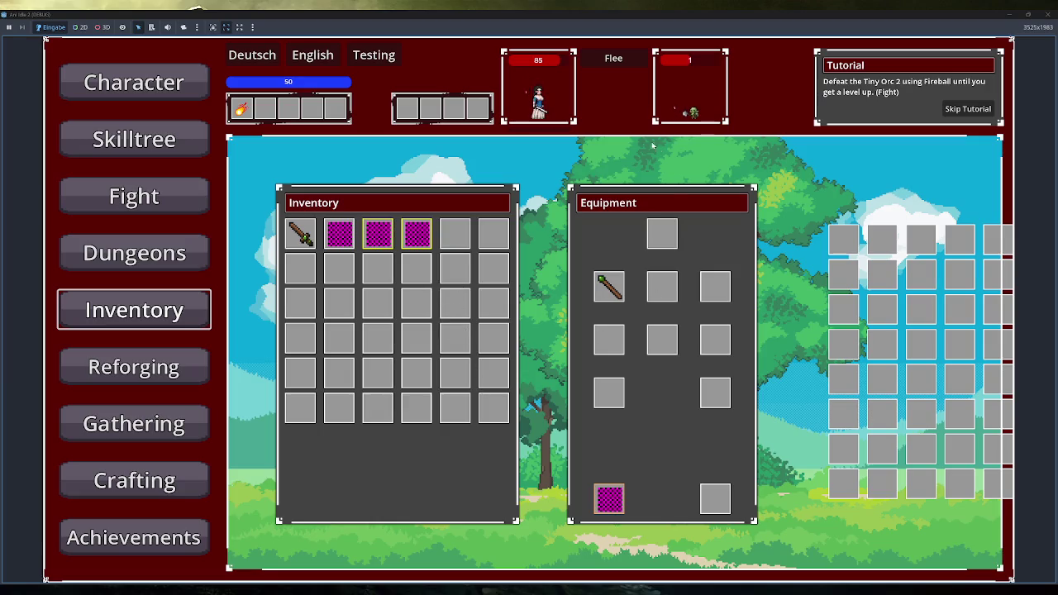
- Flee the current fight, fight Tiny Orc 1 again and cast Fireball
left_click(614, 60)
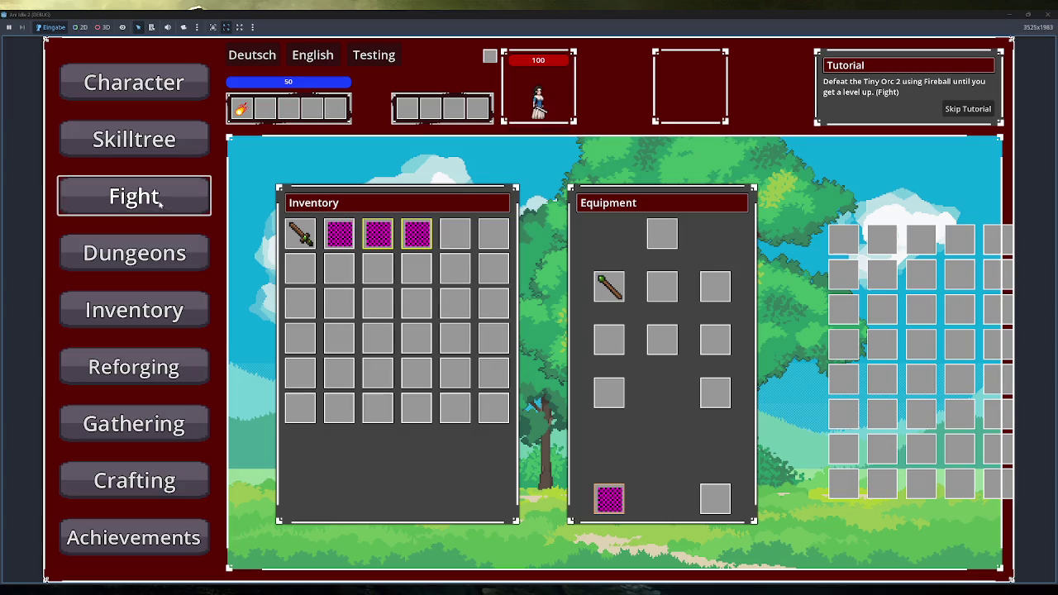
left_click(156, 193)
left_click(363, 313)
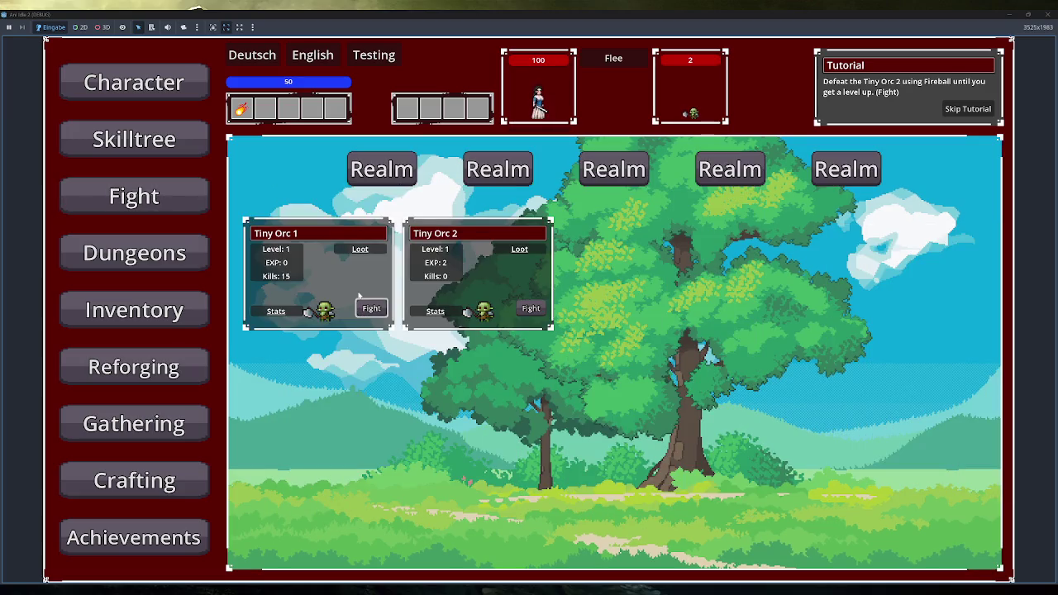
left_click(180, 304)
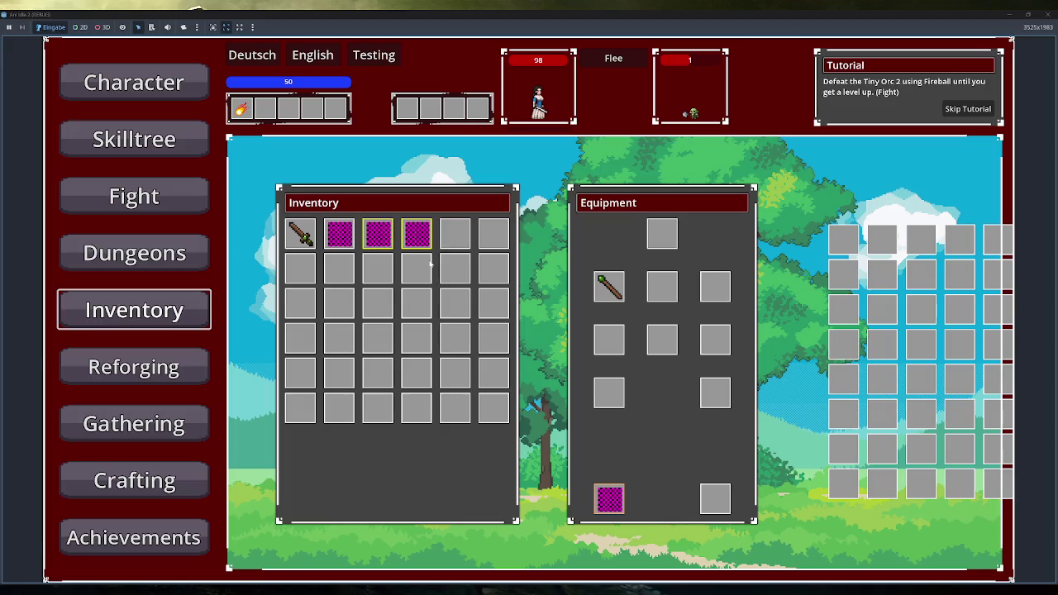
left_click(242, 107)
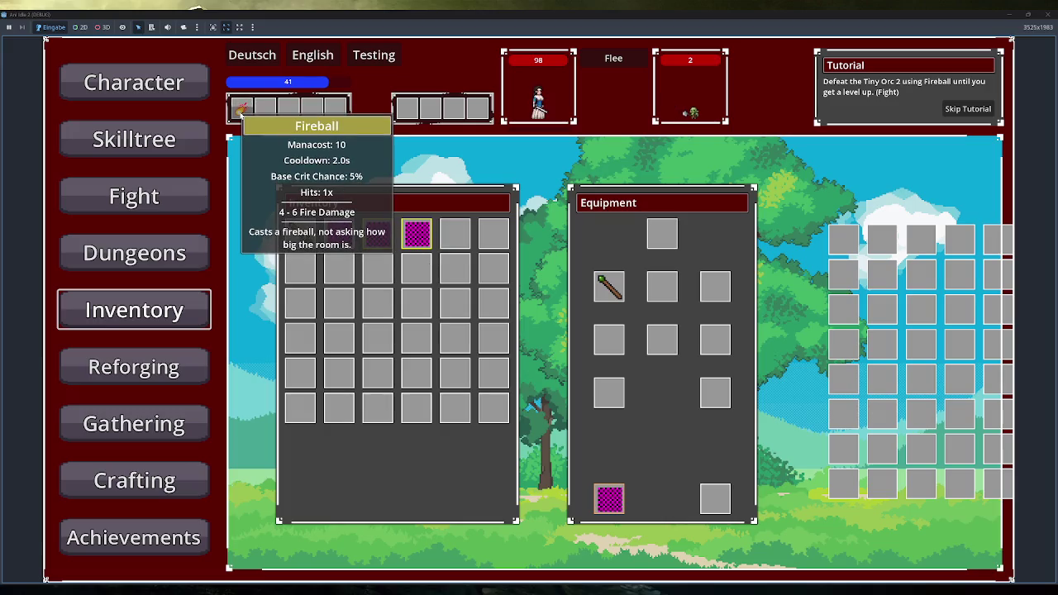
left_click(192, 192)
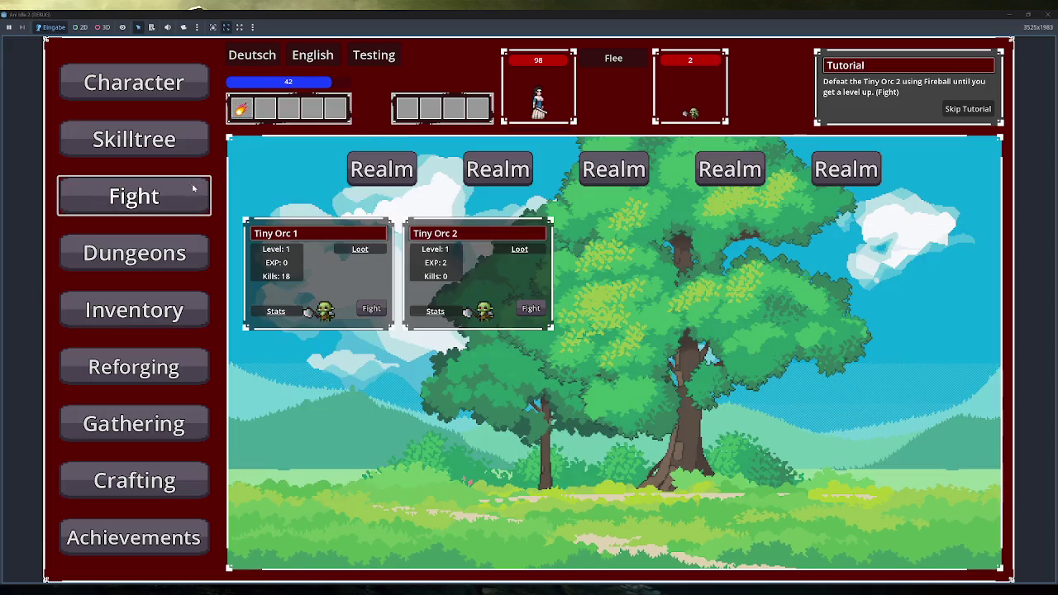
- Defeat Tiny Orc 2 with two Fireball casts
left_click(531, 308)
left_click(241, 108)
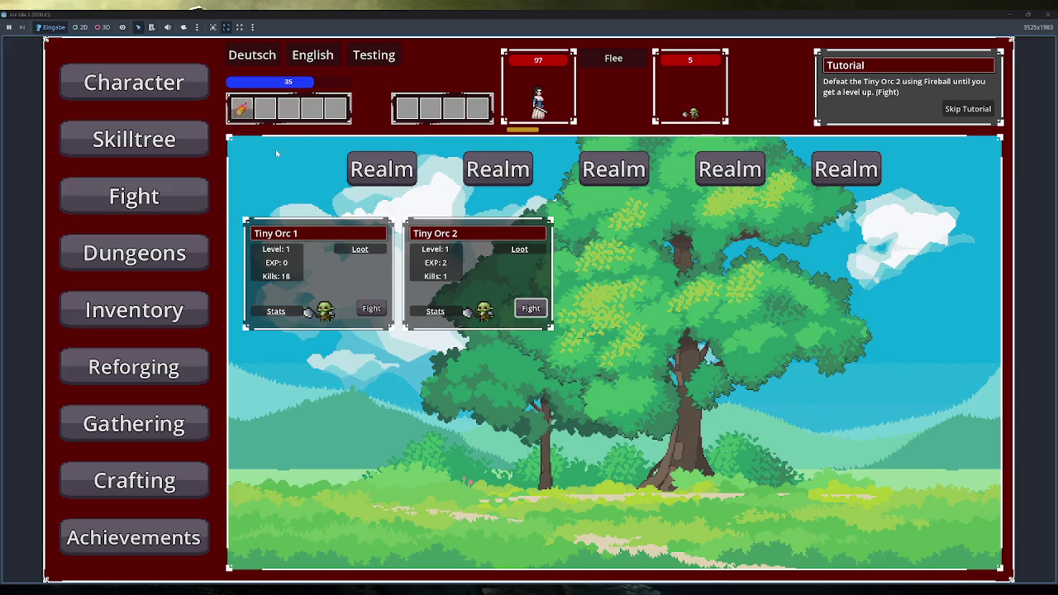
left_click(241, 107)
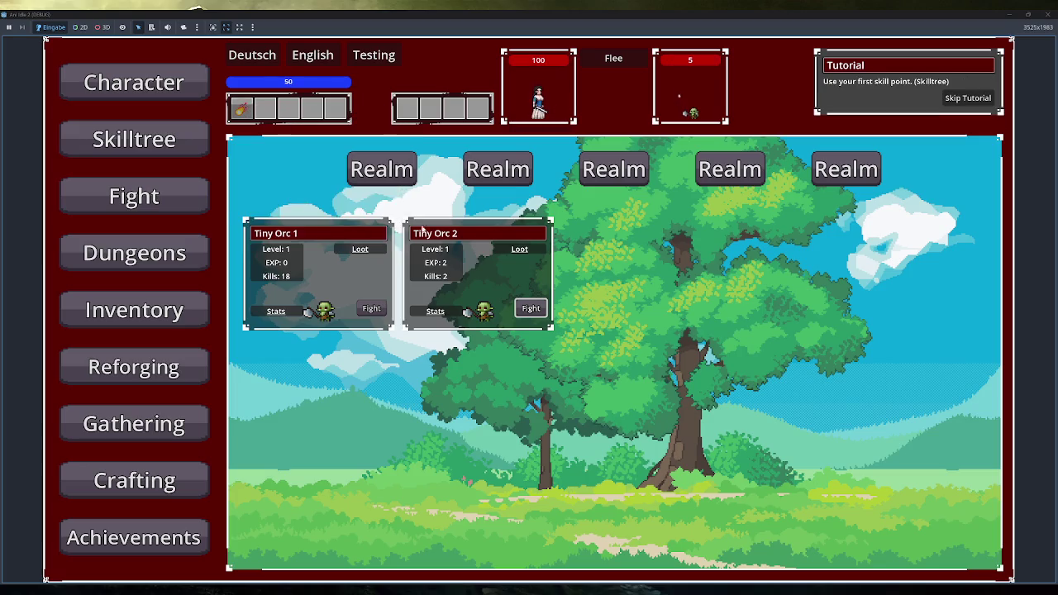
- Spend the first skill point on the start node, close the game, and switch to the tutorial notes
left_click(166, 142)
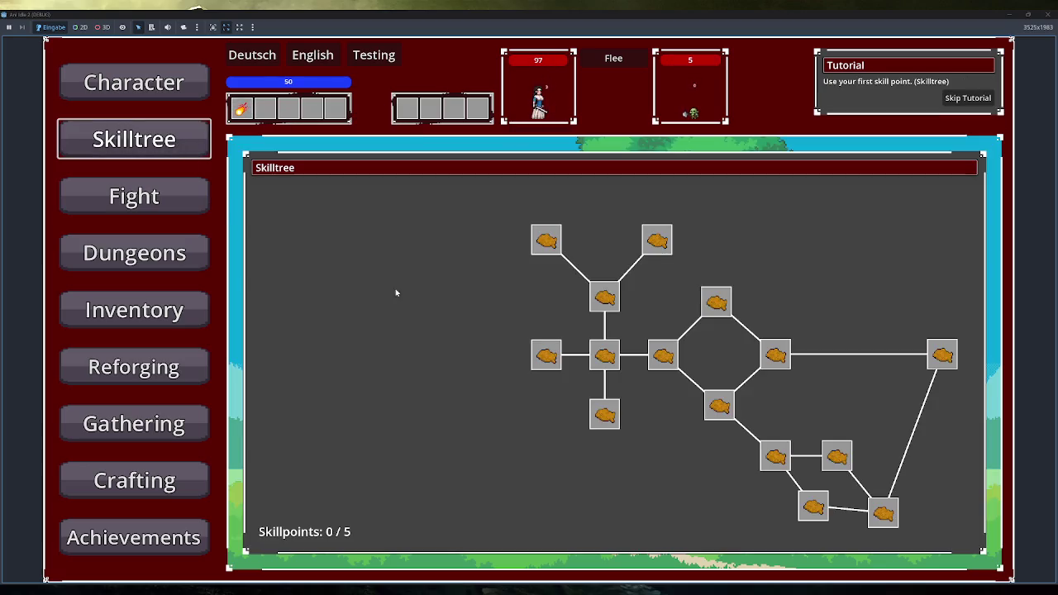
left_click(605, 355)
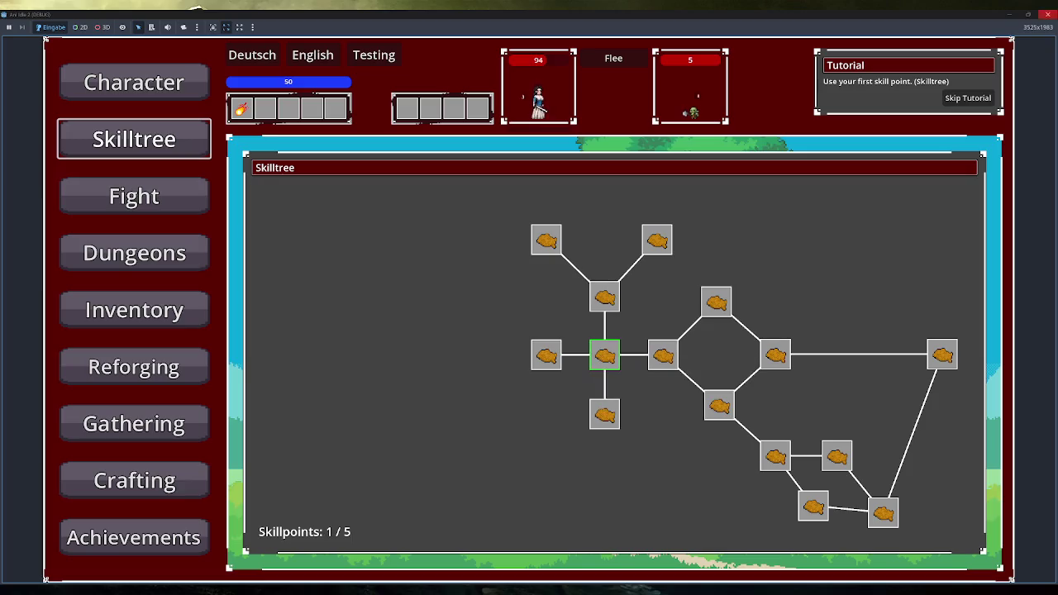
left_click(1047, 14)
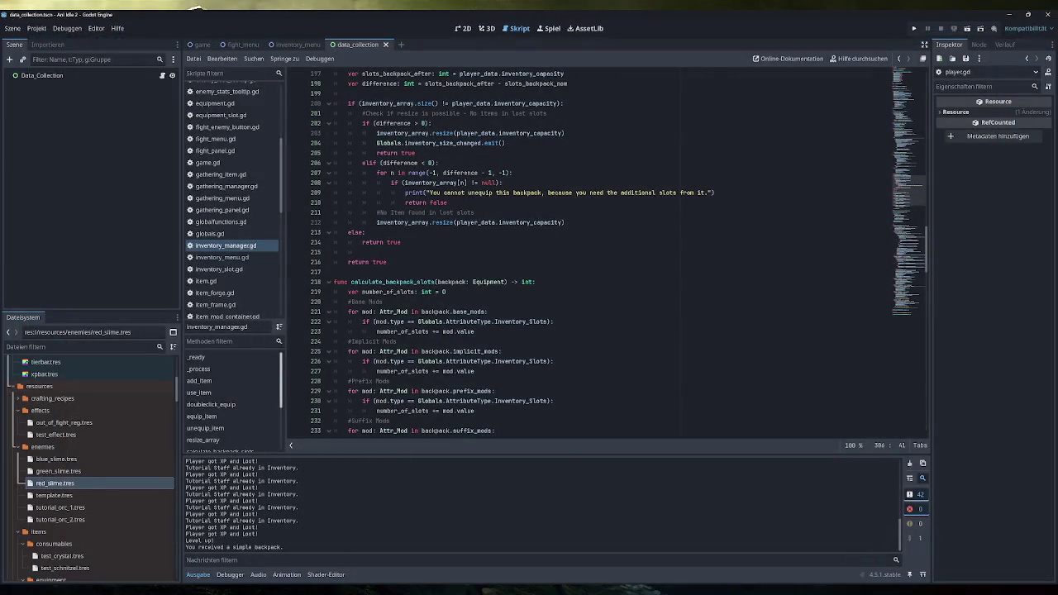
key("alt+Tab")
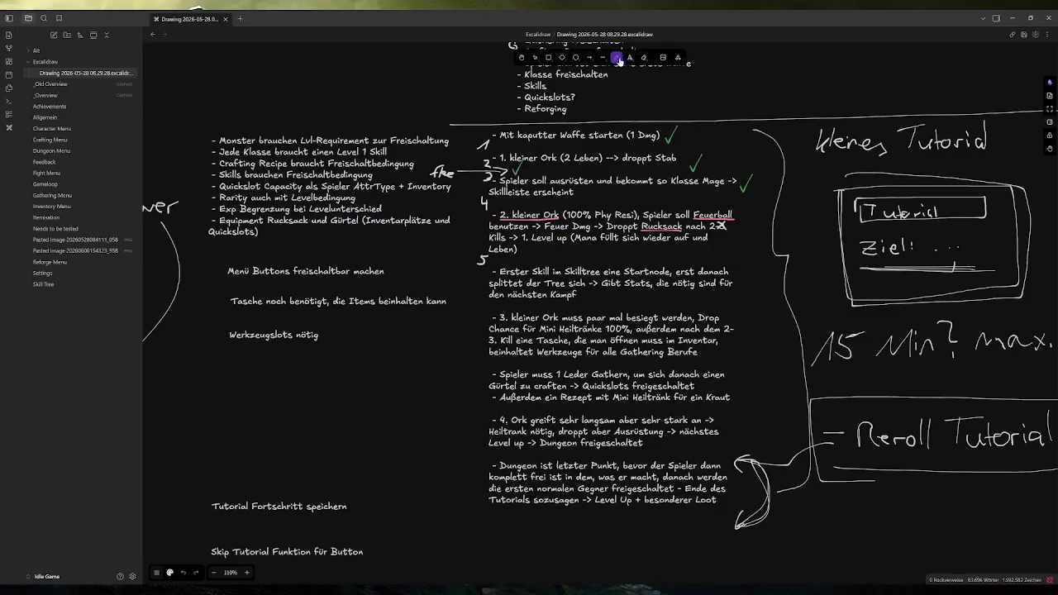
left_click(535, 57)
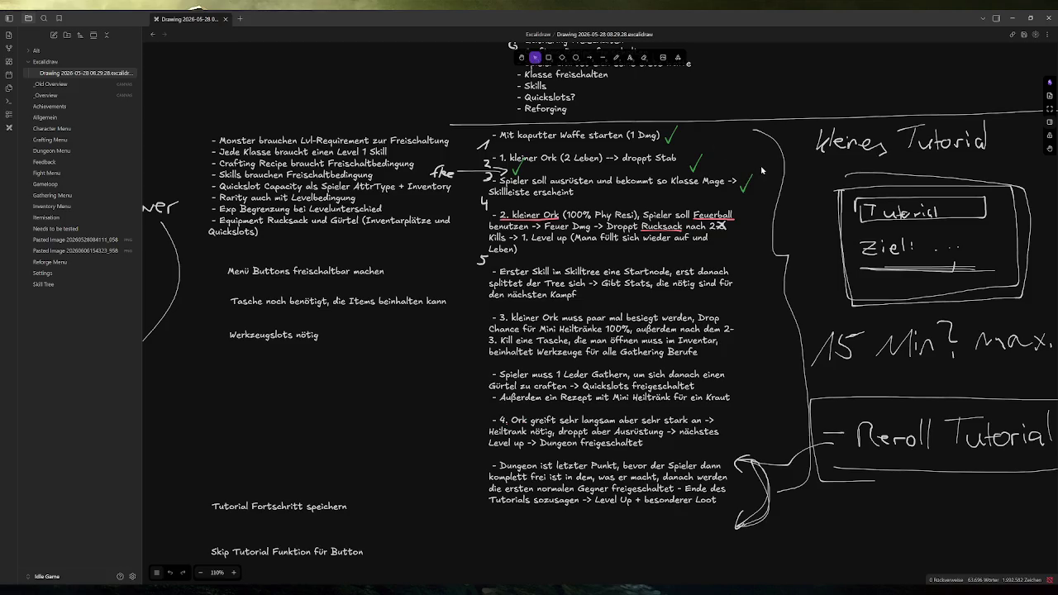
left_click(747, 185)
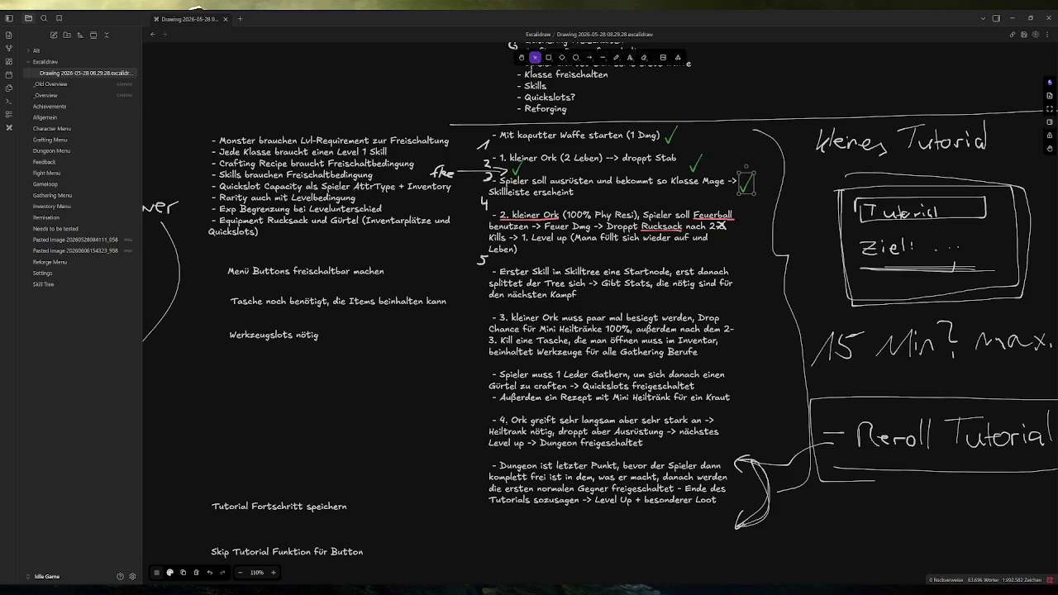
- Paste a copy of the green checkmark next to 'kleiner Ork' in step 4
left_click(762, 178)
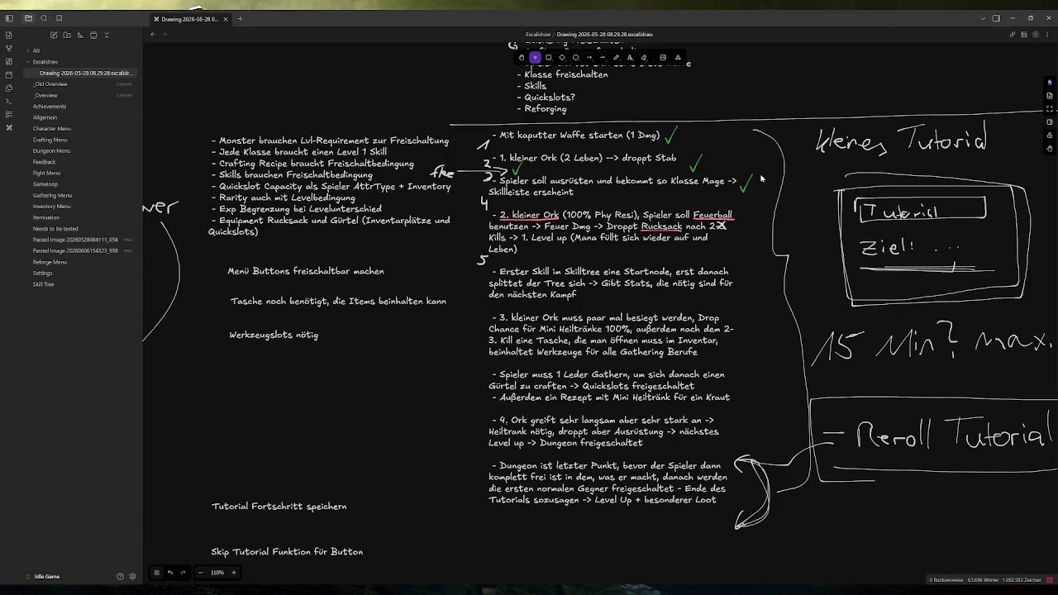
left_click(754, 182)
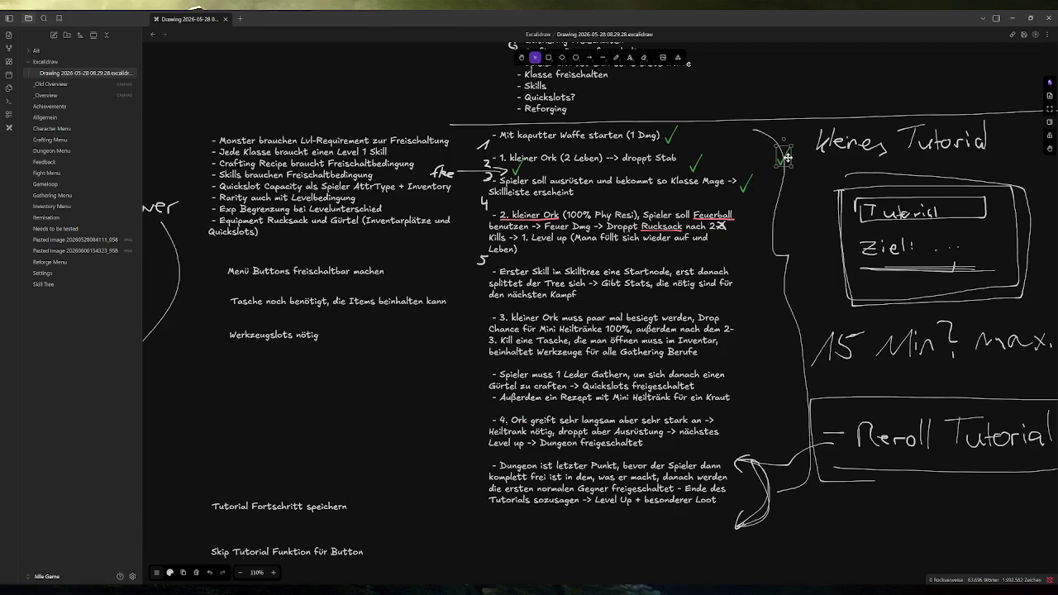
key("ctrl+v")
left_click_drag(575, 199, 569, 211)
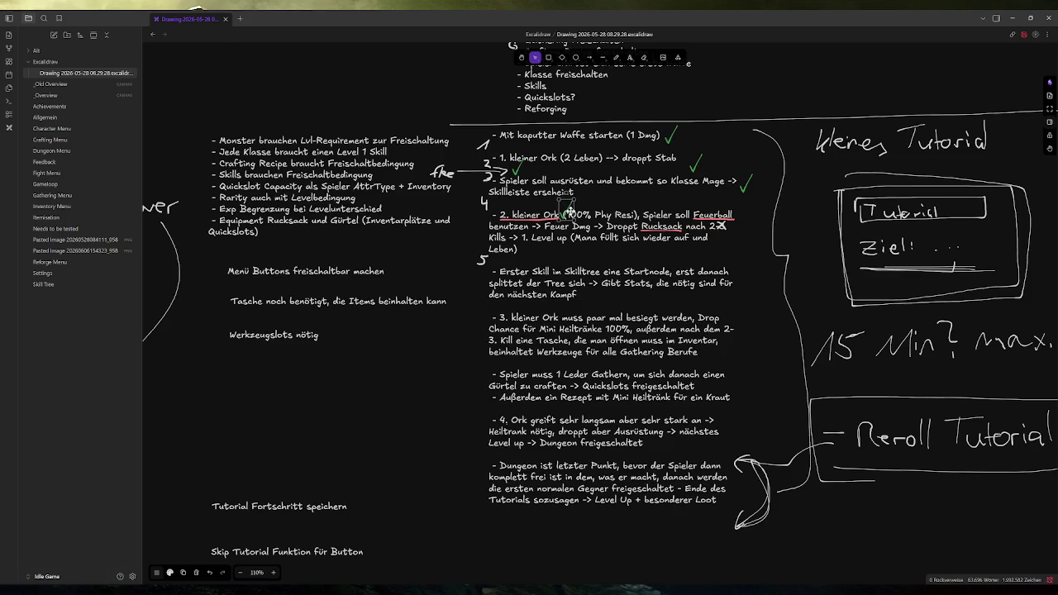
- Paste another checkmark between 'soll' and 'Feuerball', then return to Godot
left_click(735, 225)
key("ctrl+v")
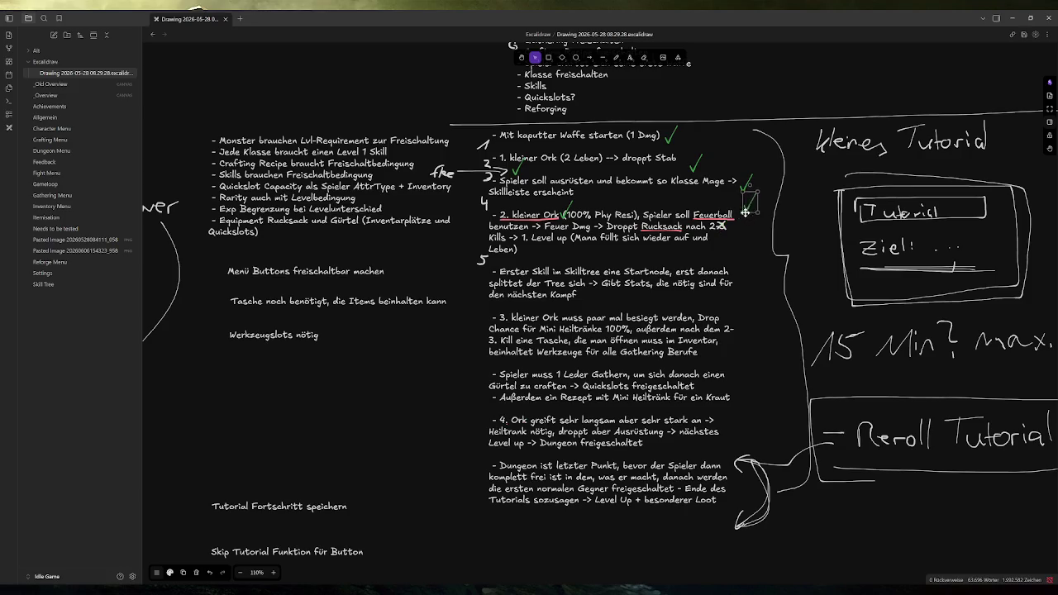
left_click_drag(744, 212, 735, 219)
left_click(766, 285)
left_click_drag(692, 225, 690, 215)
key("alt+Tab")
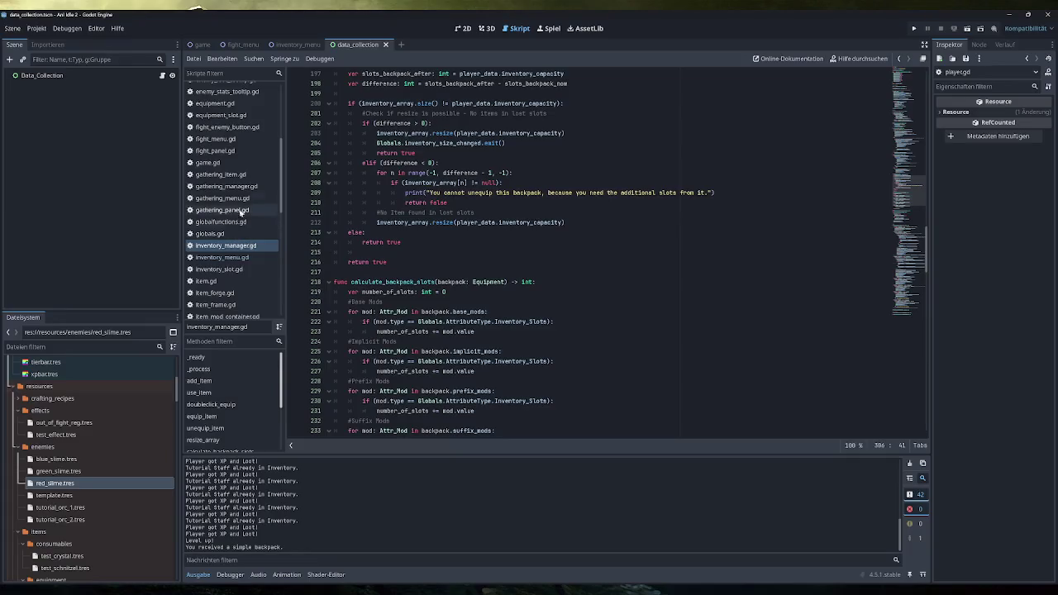
- Review the SIMPLE_BACKPACK preload and add_item reward lines in player.gd's getXP, then run the game
scroll(234, 217, "down", 5)
left_click(208, 201)
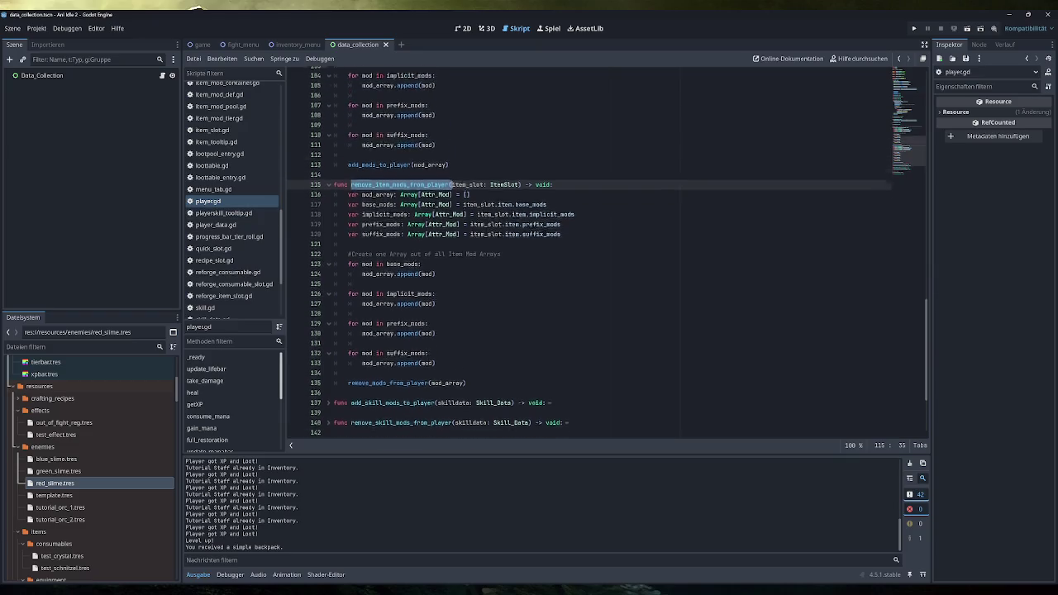
scroll(589, 256, "up", 10)
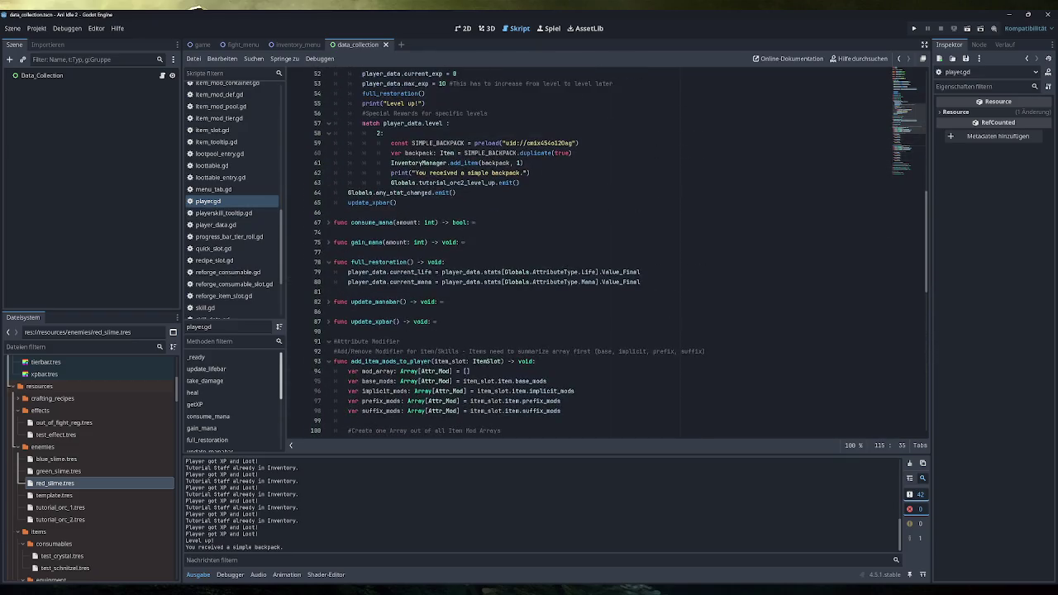
scroll(589, 256, "up", 3)
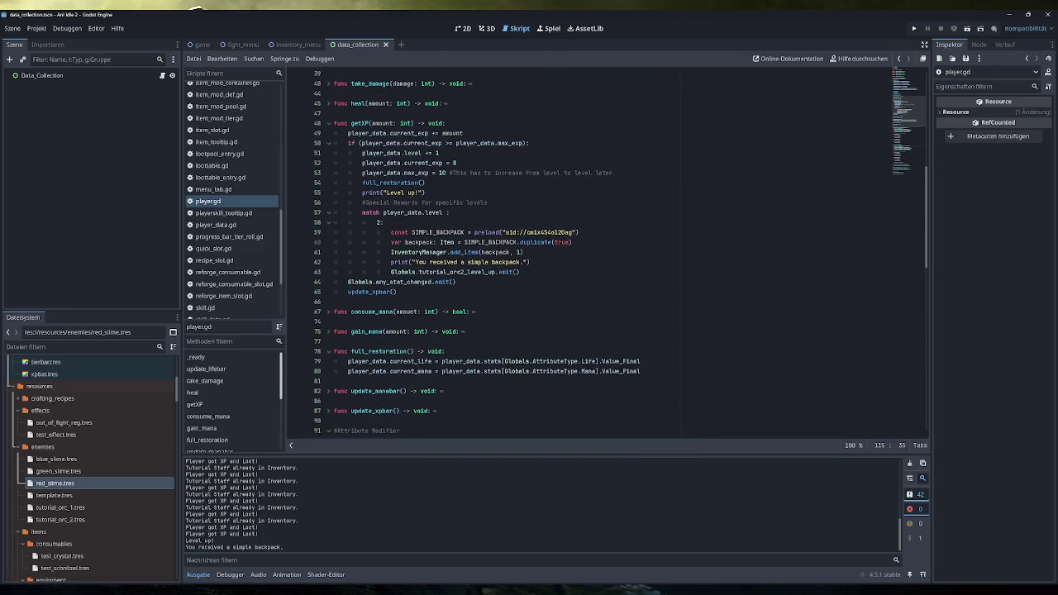
left_click_drag(579, 232, 394, 232)
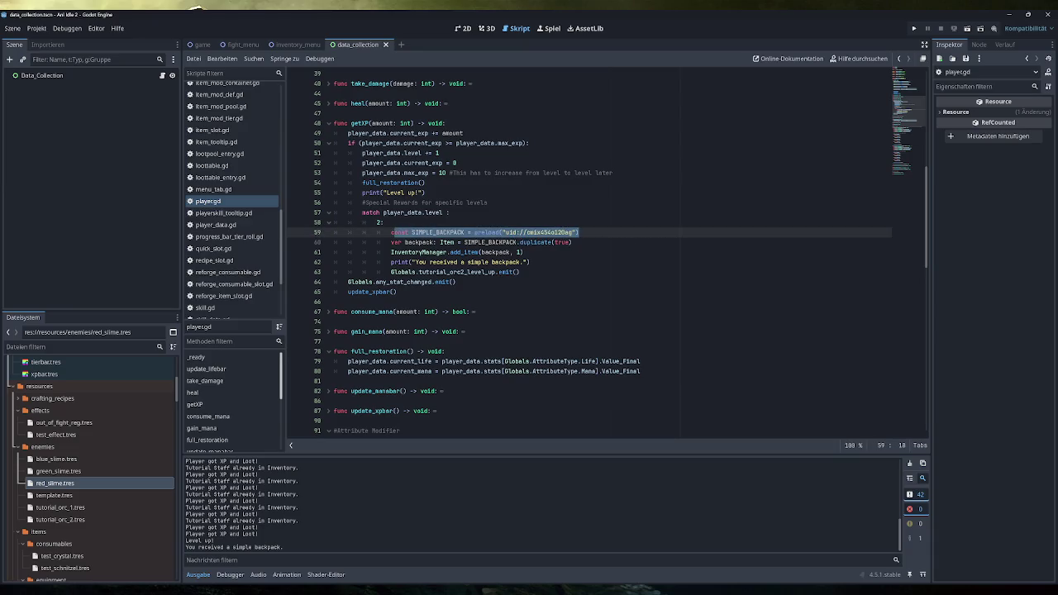
mouse_move(523, 252)
left_mouse_down()
mouse_move(391, 252)
mouse_move(496, 262)
mouse_move(398, 262)
left_mouse_up()
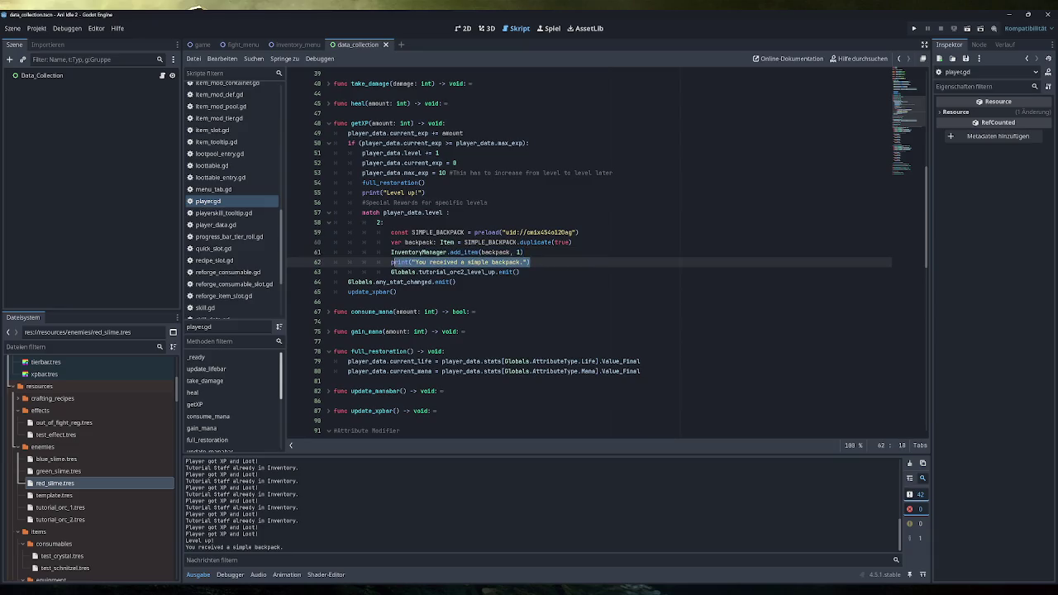
left_click(530, 262)
left_click(913, 28)
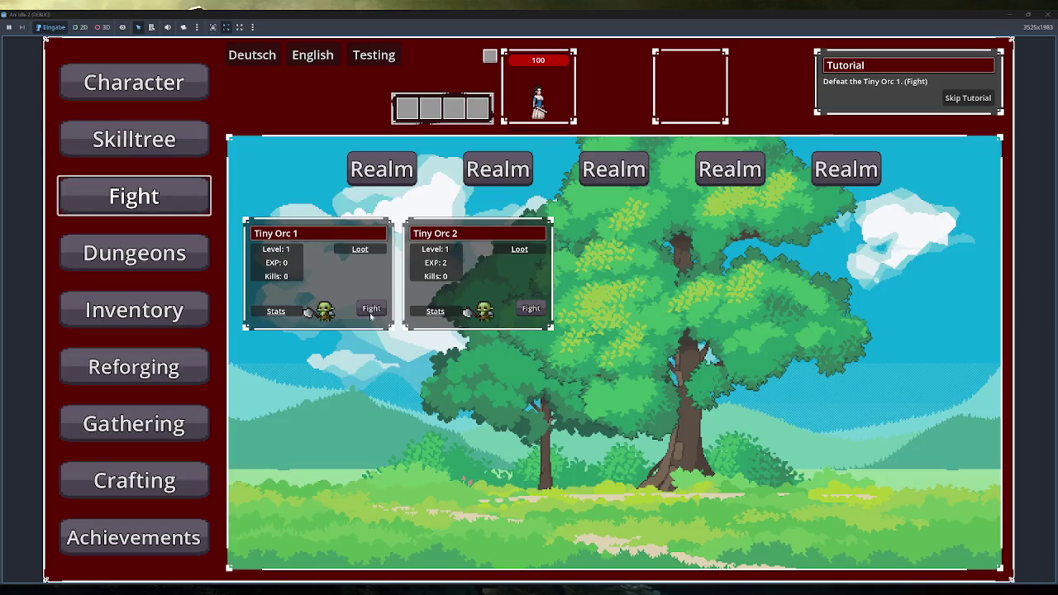
- Defeat Tiny Orc 1 and drag the Simple Staff into the weapon slot in place of the sword
left_click(371, 308)
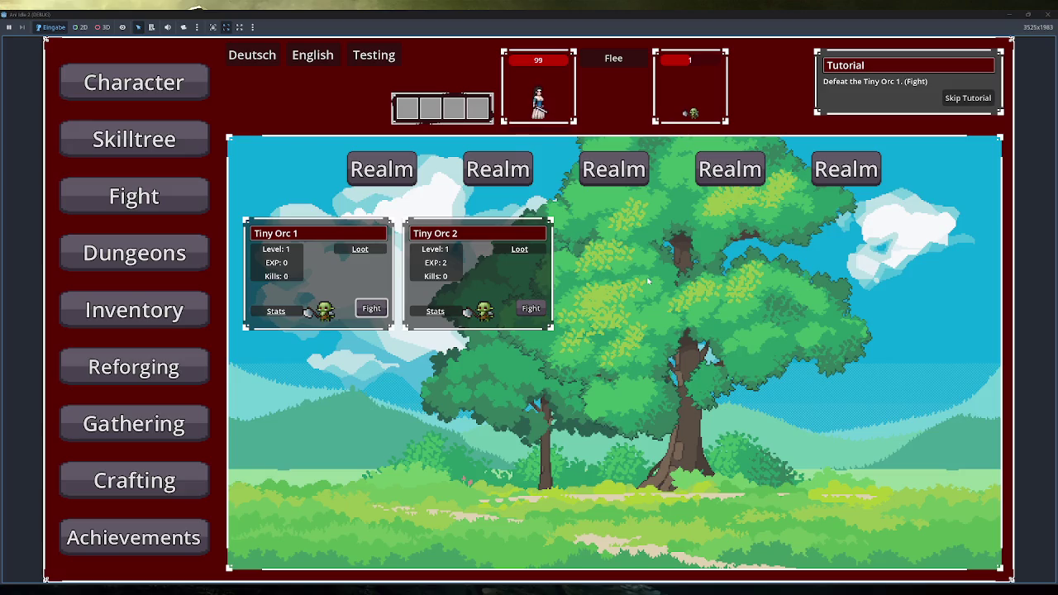
left_click(615, 56)
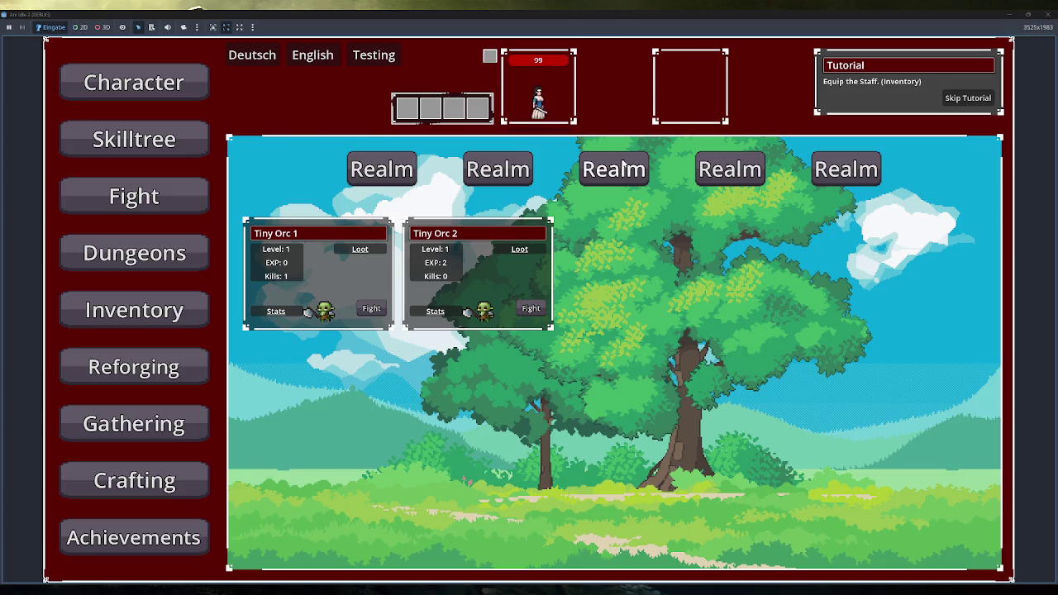
left_click(201, 310)
mouse_move(302, 234)
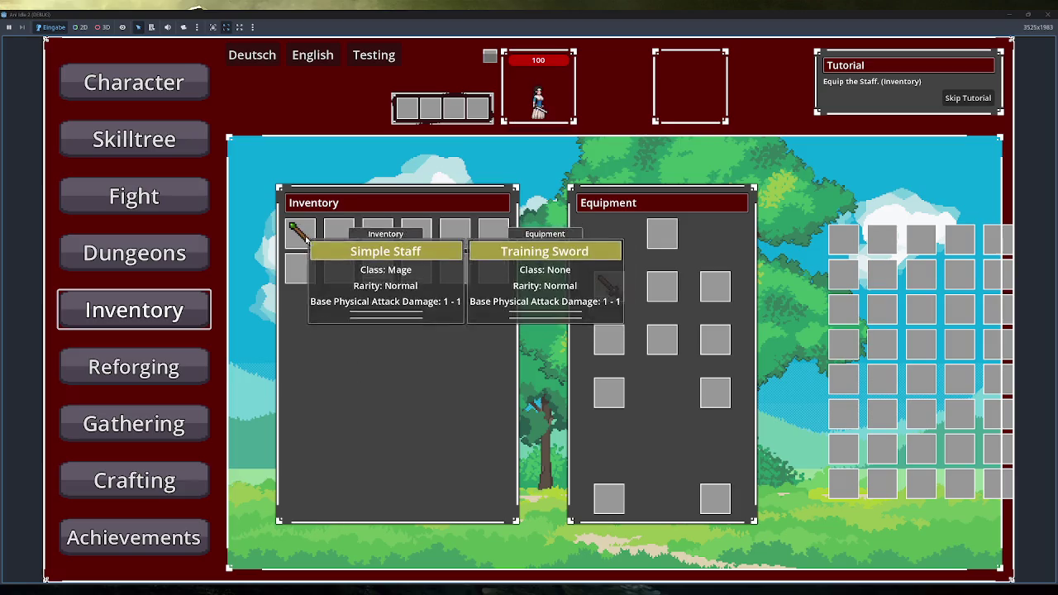
mouse_move(299, 229)
left_mouse_down()
mouse_move(329, 305)
mouse_move(634, 345)
mouse_move(611, 286)
left_mouse_up()
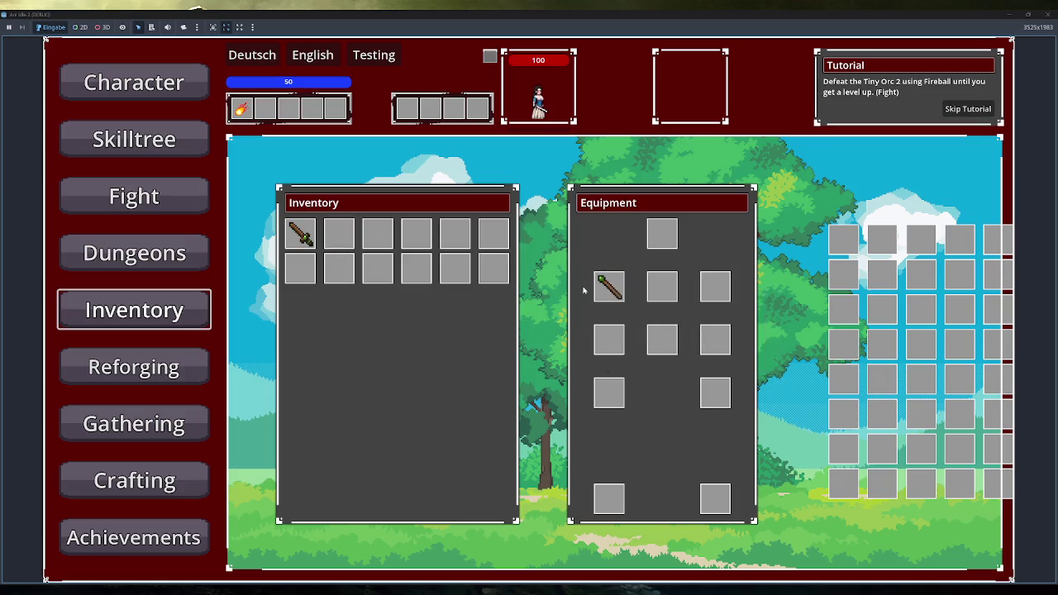
mouse_move(616, 285)
key("super+Down")
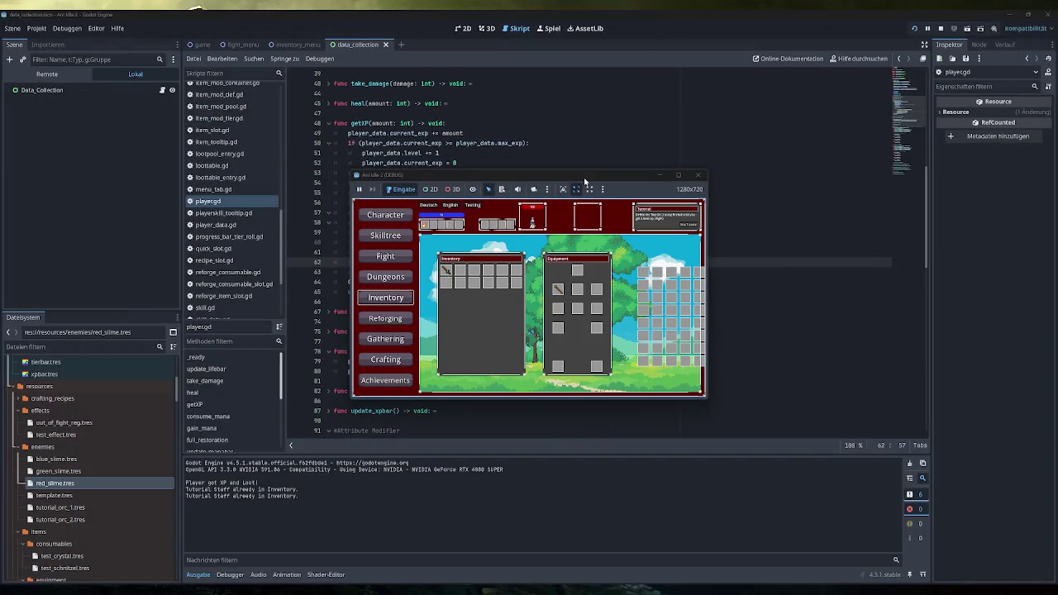
- Maximize the game, equip the staff over the Training Sword, and Fireball Tiny Orc 2
double_click(584, 177)
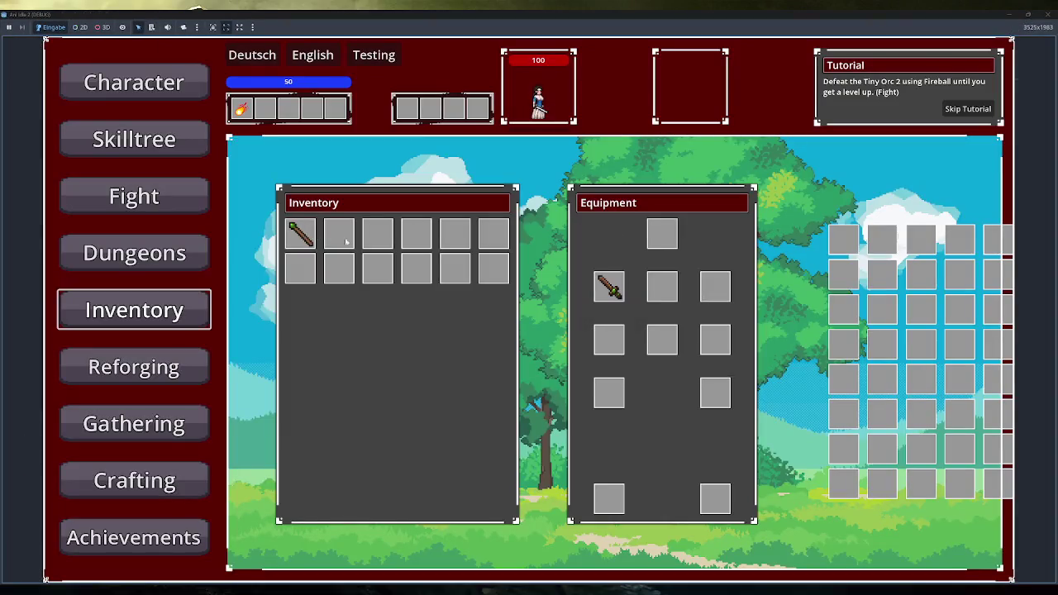
mouse_move(296, 229)
left_click(614, 294)
left_click(134, 195)
left_click(530, 309)
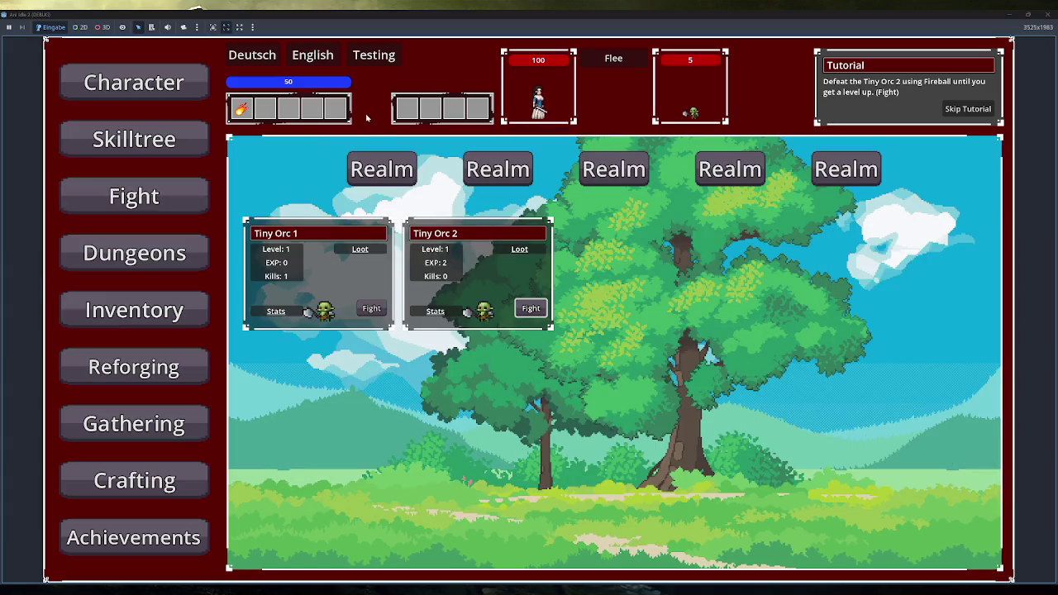
left_click(244, 116)
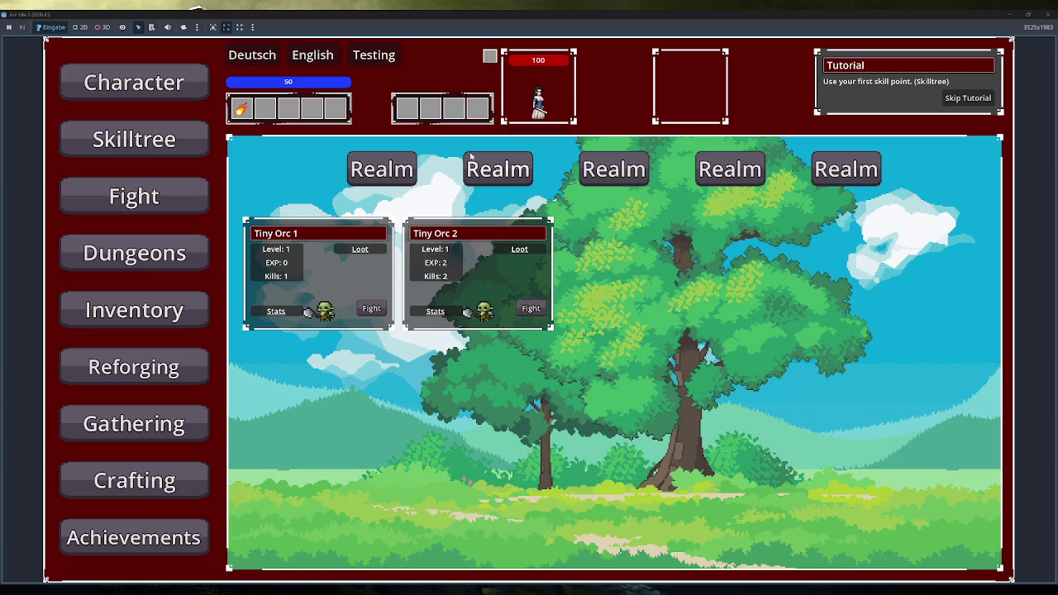
- Spend a skill point on the central node, close the game, and bring up the tutorial notes
left_click(189, 145)
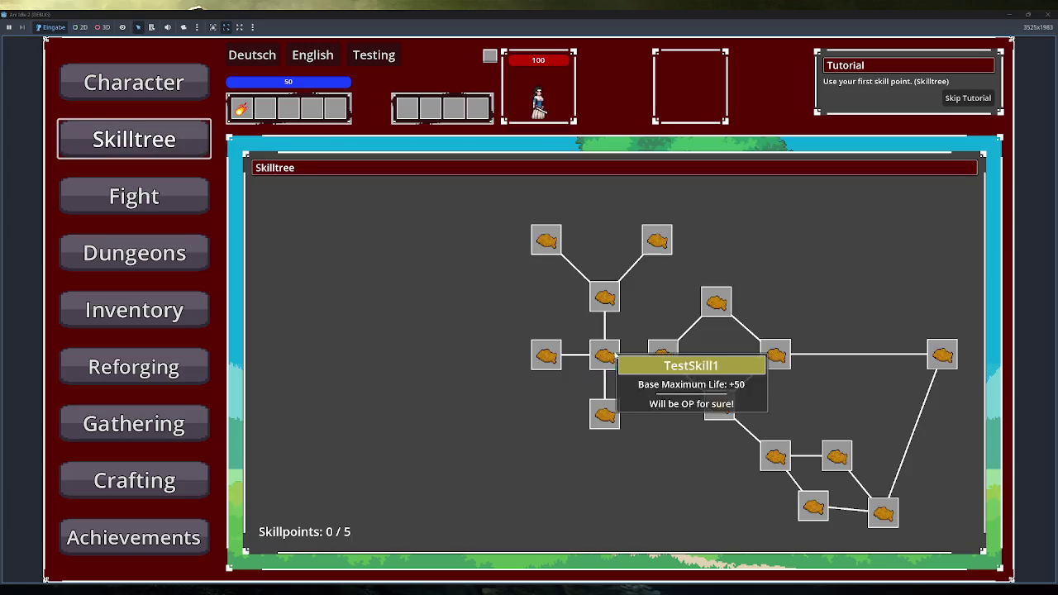
left_click(608, 360)
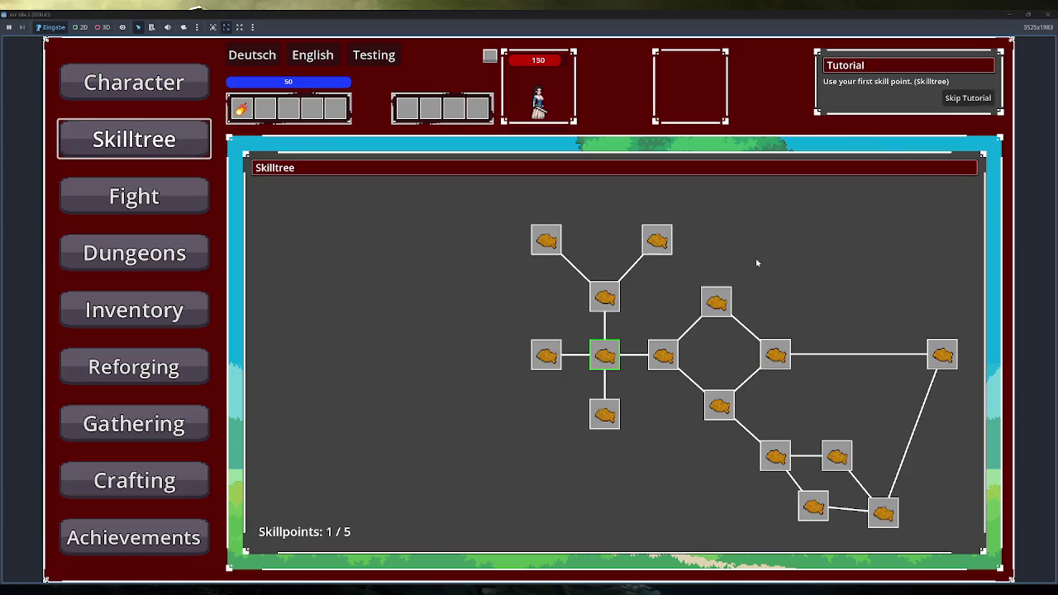
left_click(1047, 14)
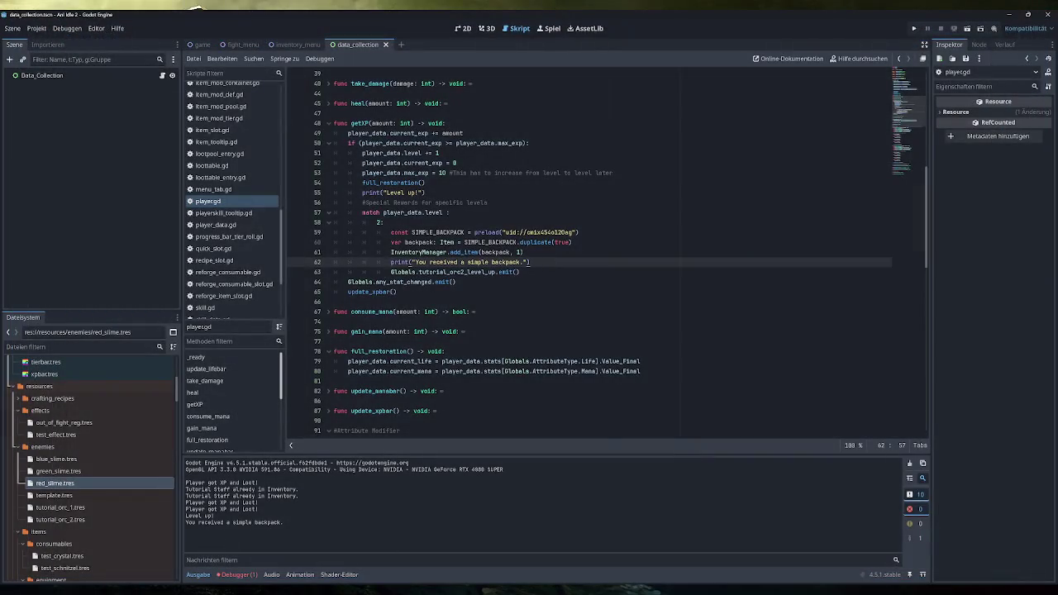
key("alt+Tab")
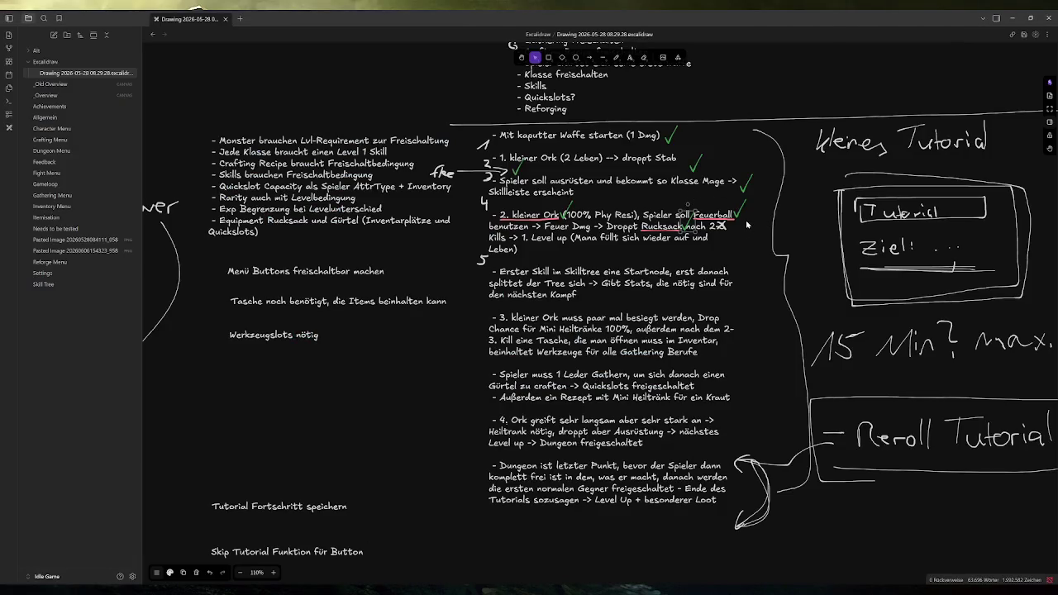
- Nudge the level-up checkmark on step 4 slightly to the right
mouse_move(547, 252)
left_mouse_down()
mouse_move(600, 248)
mouse_move(568, 252)
left_mouse_up()
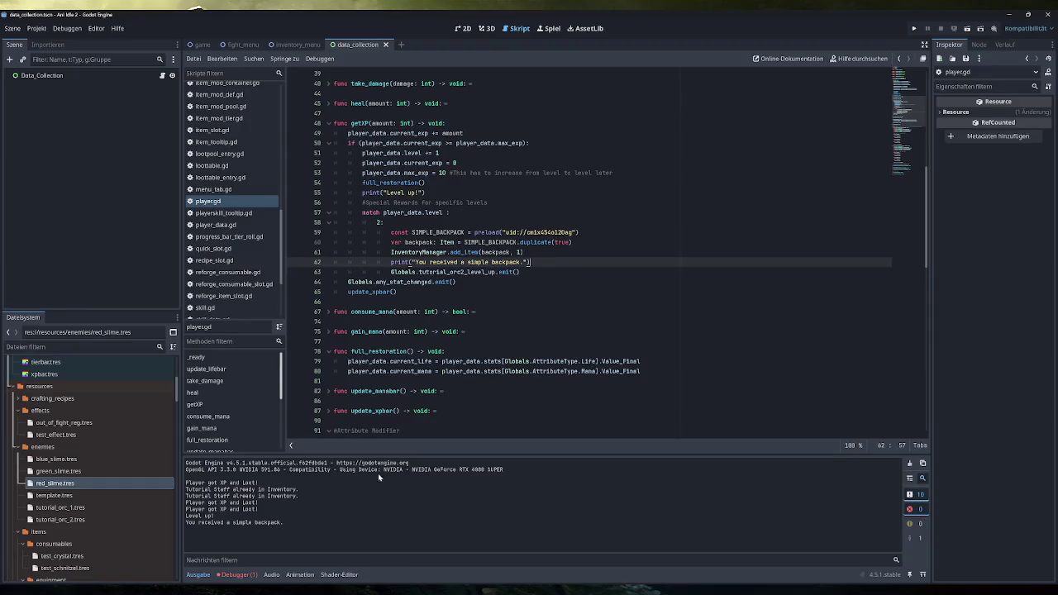
- Relaunch the game, load the test items, and try moving the Training Sword into the inventory
left_click(913, 28)
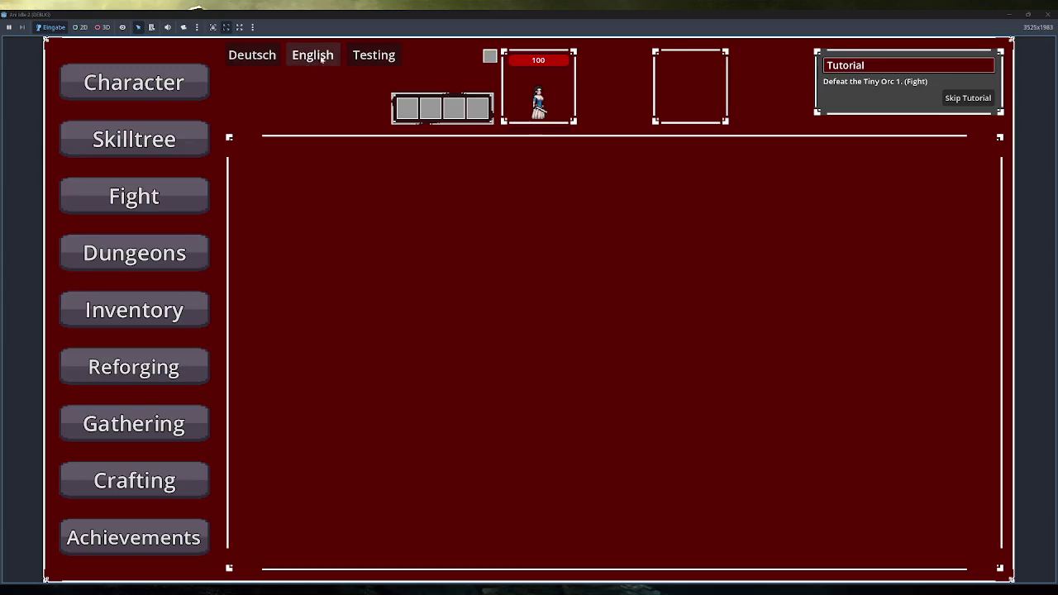
left_click(190, 310)
left_click(364, 58)
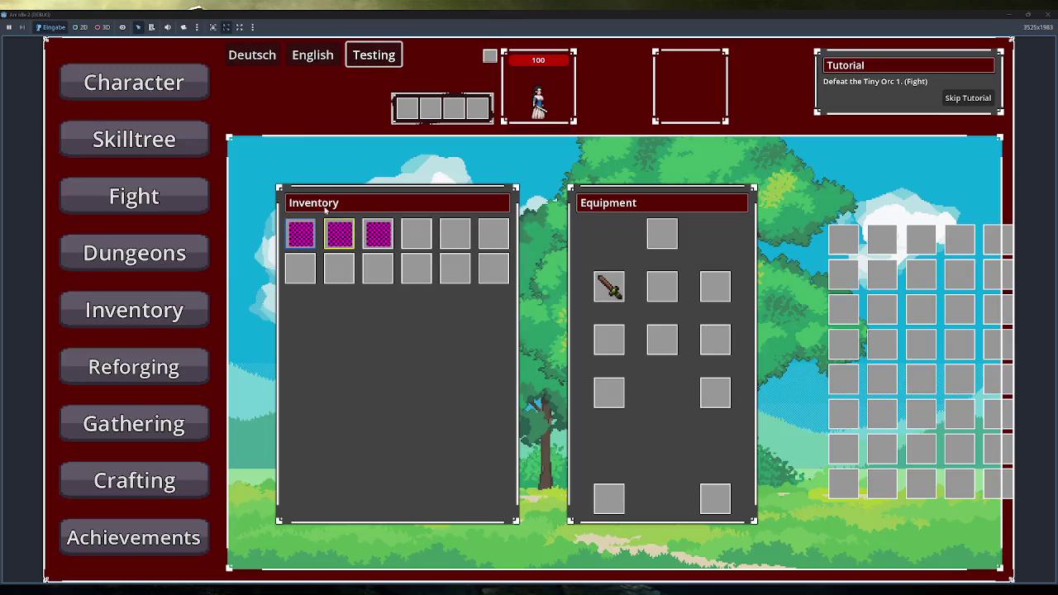
left_click(304, 239)
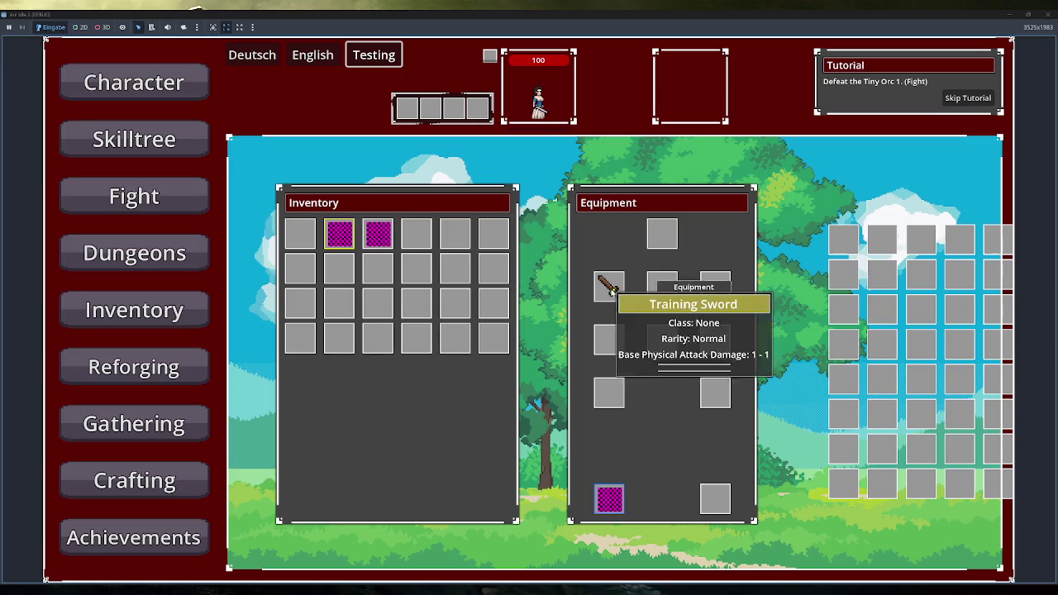
mouse_move(609, 285)
left_mouse_down()
mouse_move(304, 233)
mouse_move(311, 240)
left_mouse_up()
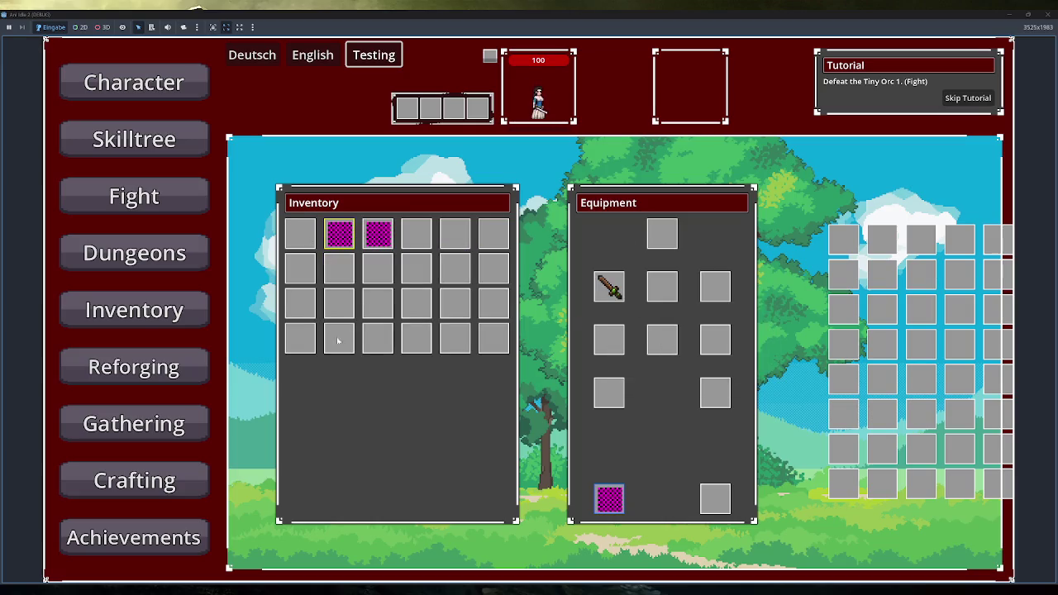
- Defeat Tiny Orc 1 and go back to the inventory screen
left_click(189, 322)
left_click(199, 182)
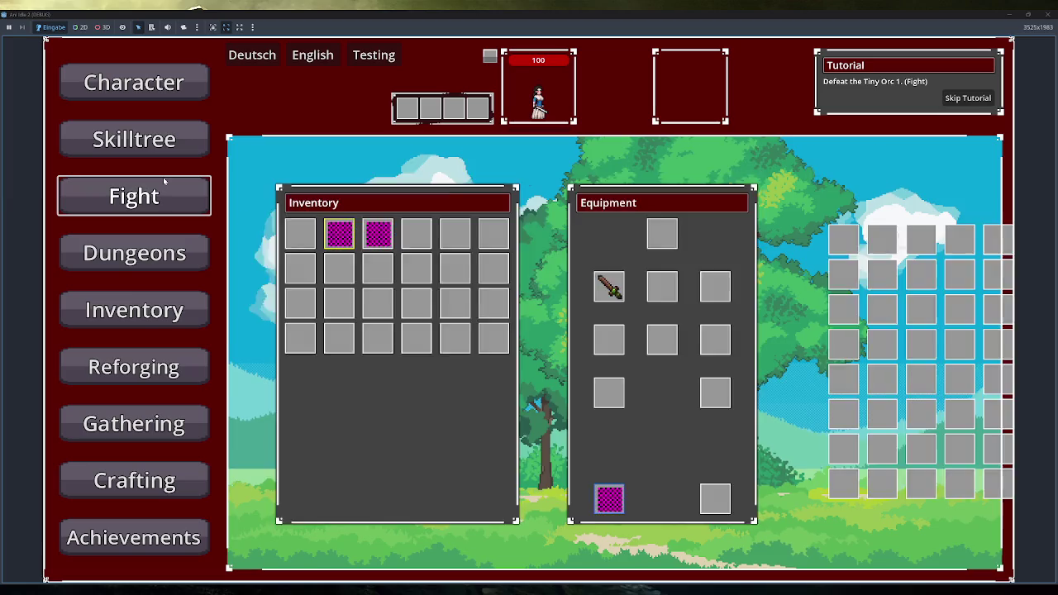
left_click(371, 308)
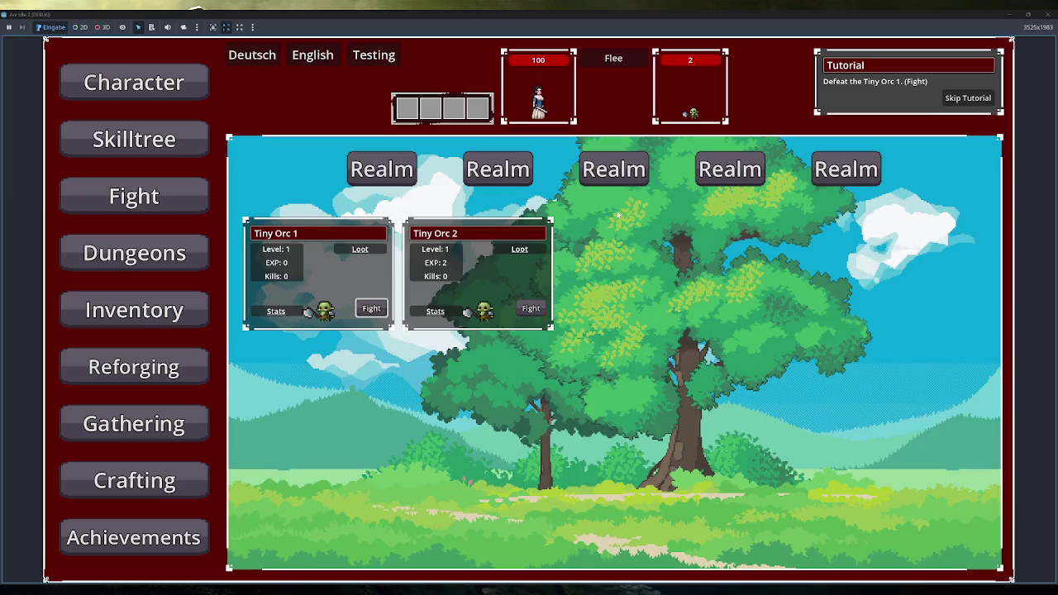
left_click(618, 66)
left_click(134, 310)
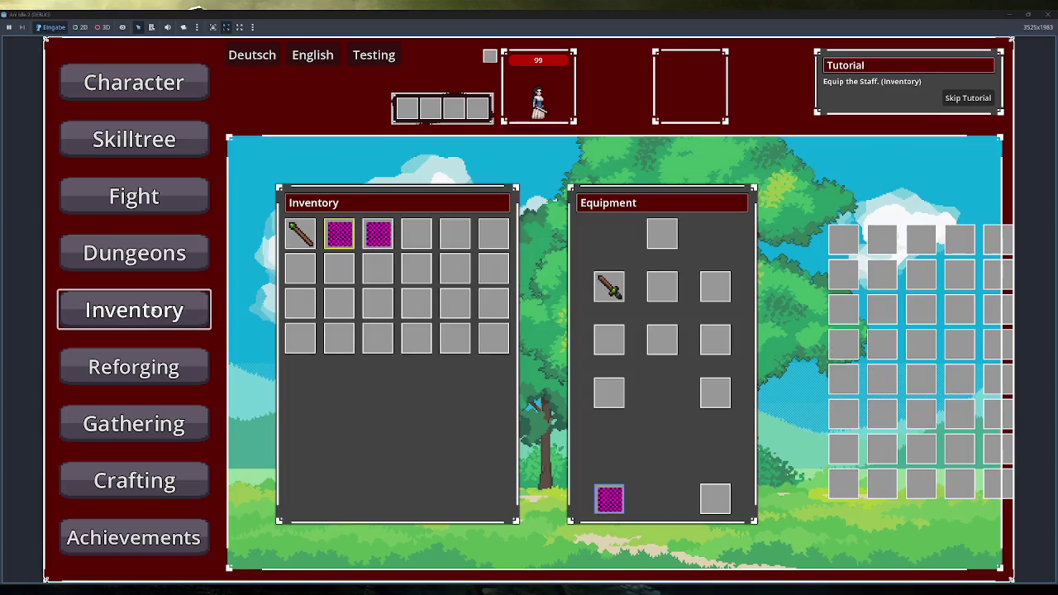
- Move the Training Sword between equipment and inventory twice, ending with it equipped
mouse_move(299, 235)
left_click(609, 286)
left_click(416, 234)
left_click(609, 286)
left_click(416, 234)
- Restore the game window to a smaller size and close the running game
mouse_move(301, 232)
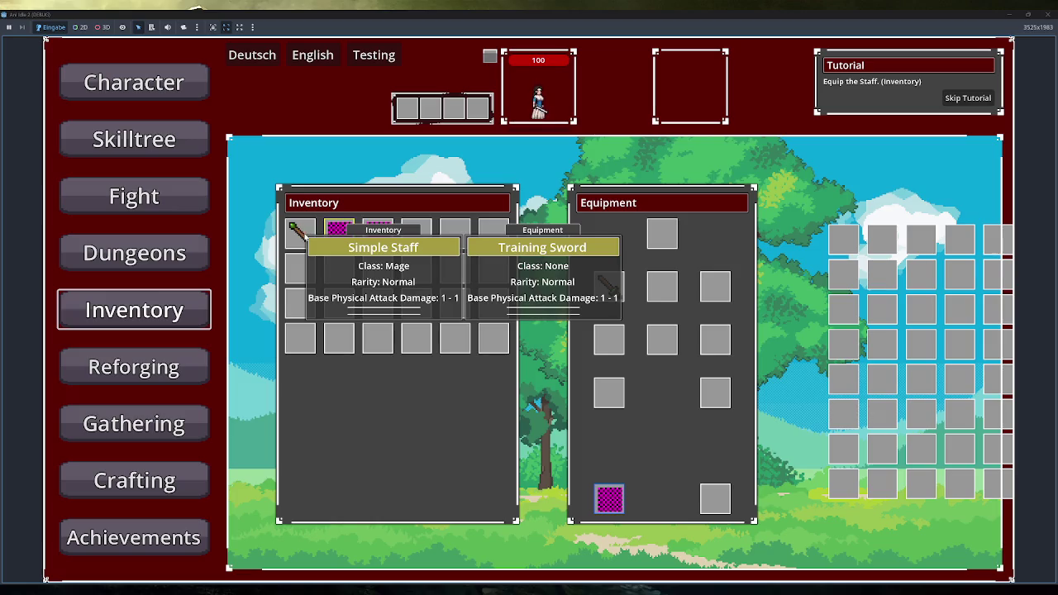
double_click(470, 12)
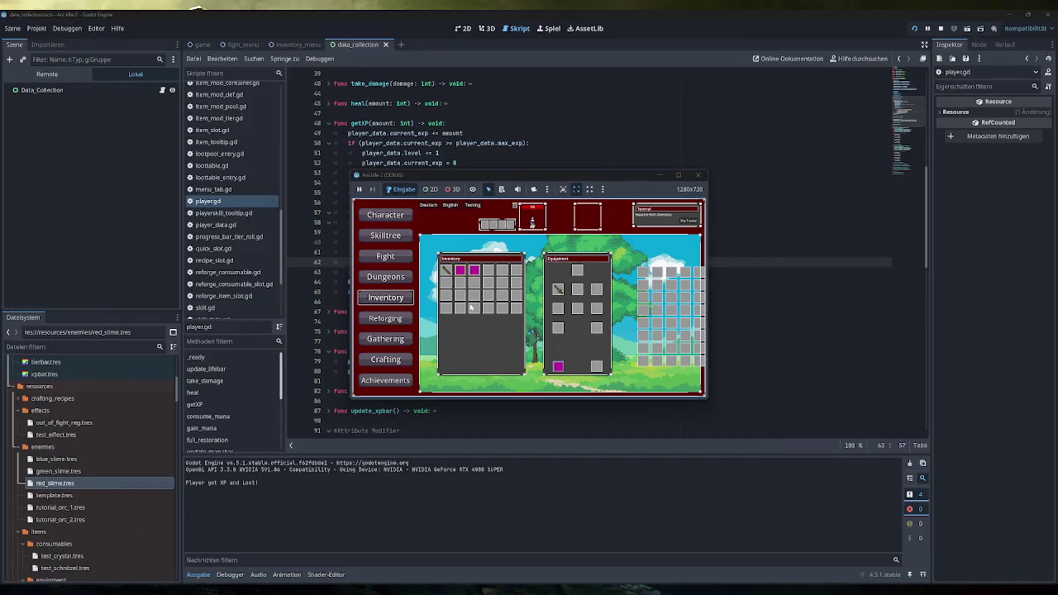
mouse_move(446, 270)
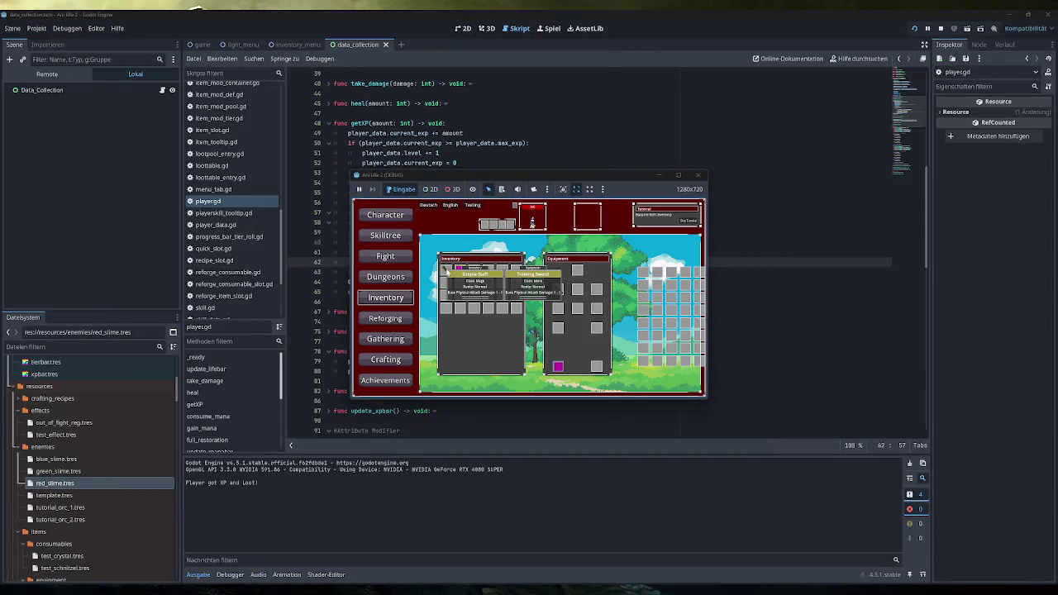
left_click(698, 175)
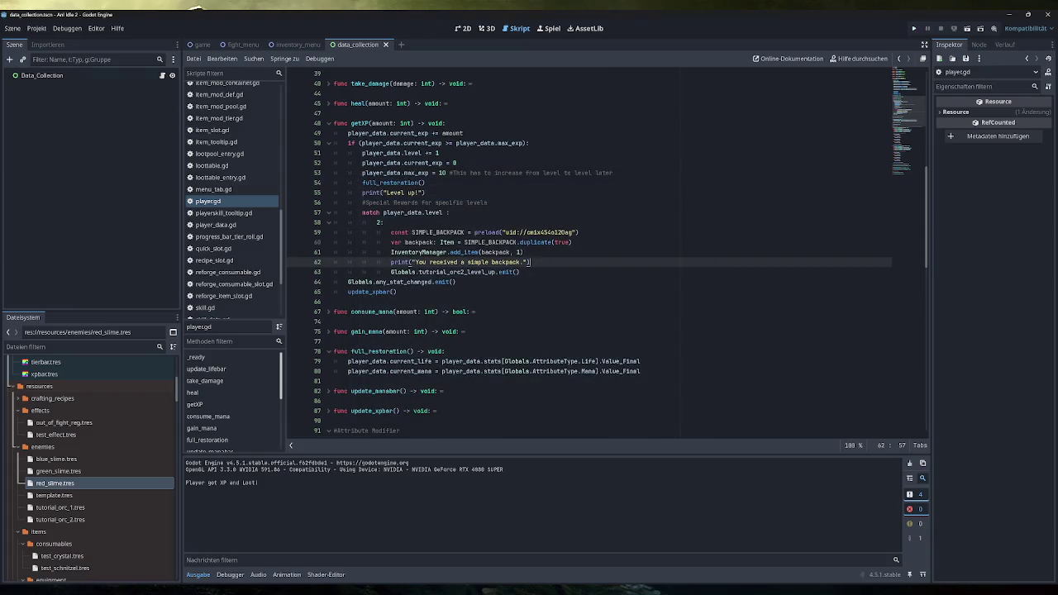
- Inspect the double-click equip condition in inventory_slot.gd
scroll(228, 198, "down", 3)
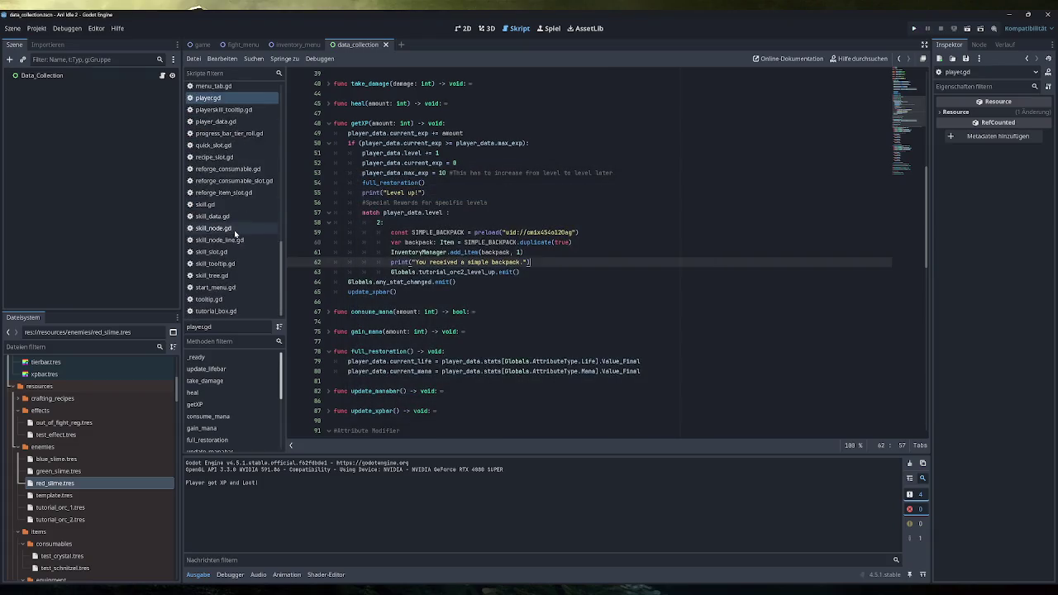
scroll(244, 268, "up", 8)
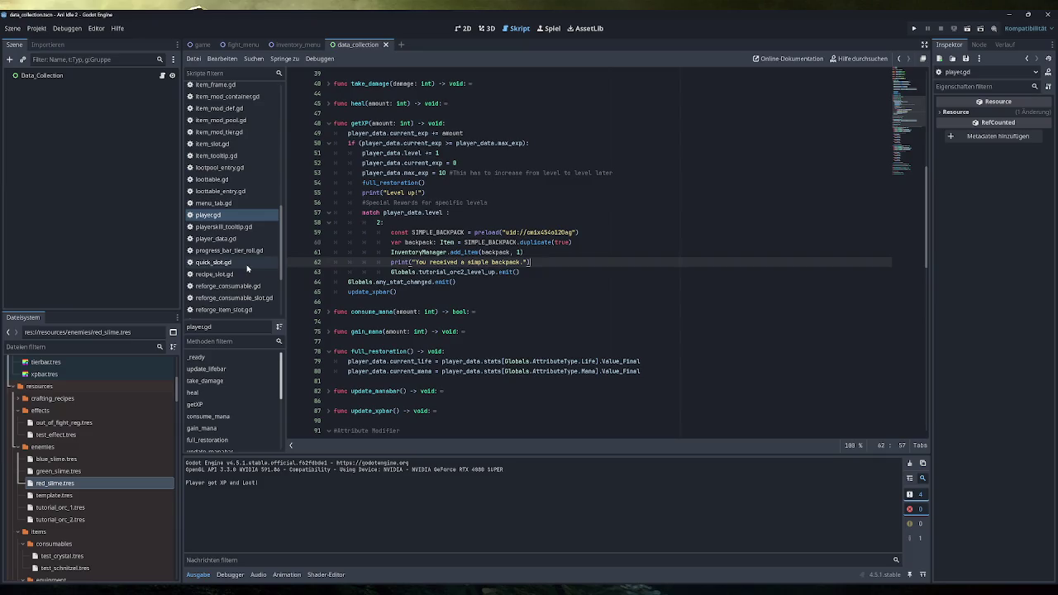
left_click(235, 166)
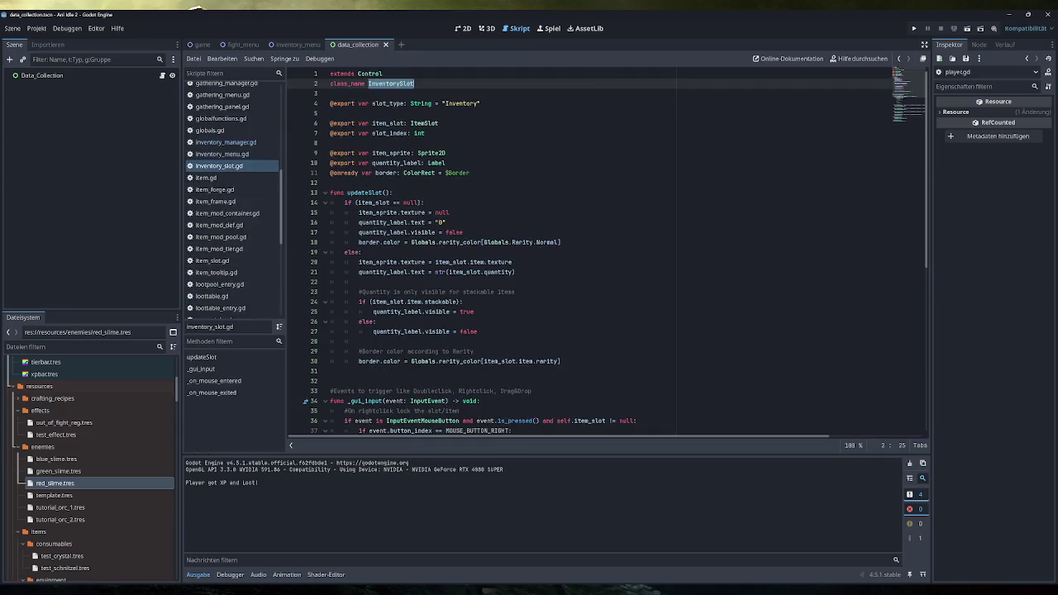
scroll(607, 248, "down", 9)
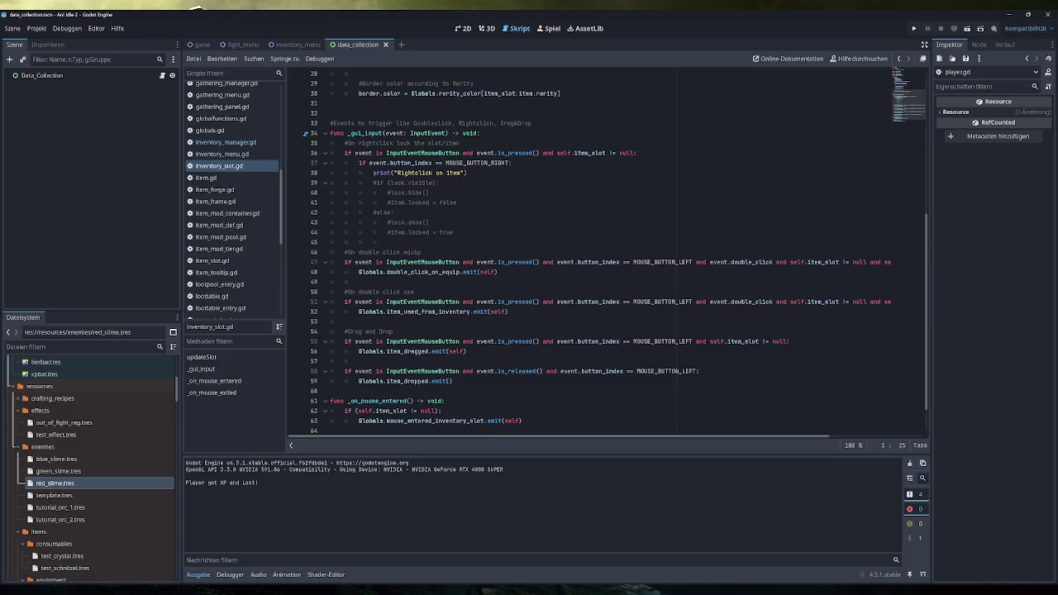
mouse_move(478, 163)
scroll(411, 232, "down", 1)
left_click(411, 232)
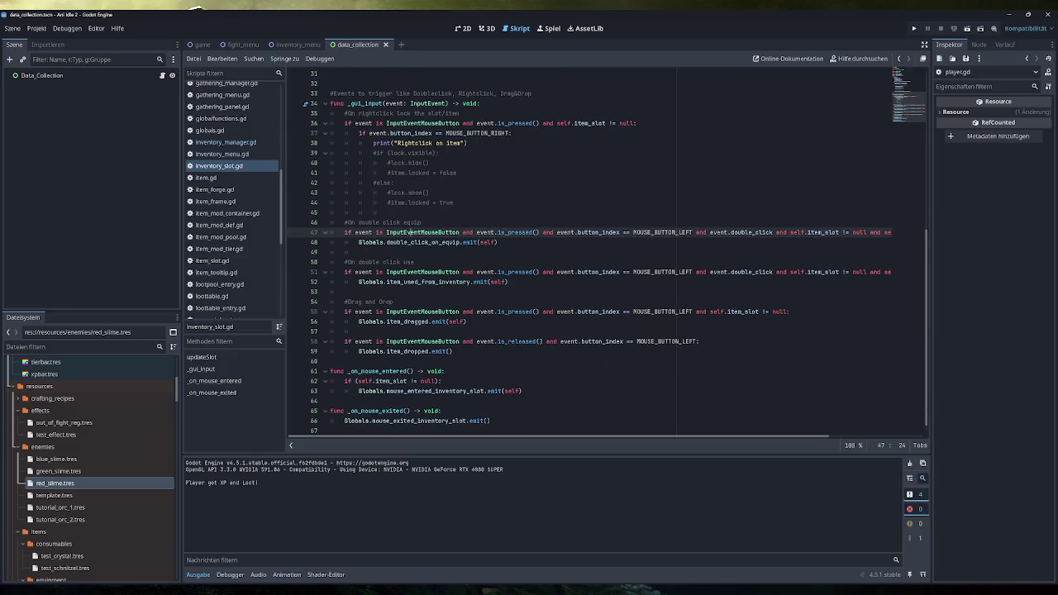
- Insert print("blubb") after line 135 in inventory_manager.gd's doubleclick_equip, then save and run with F5
left_click(225, 142)
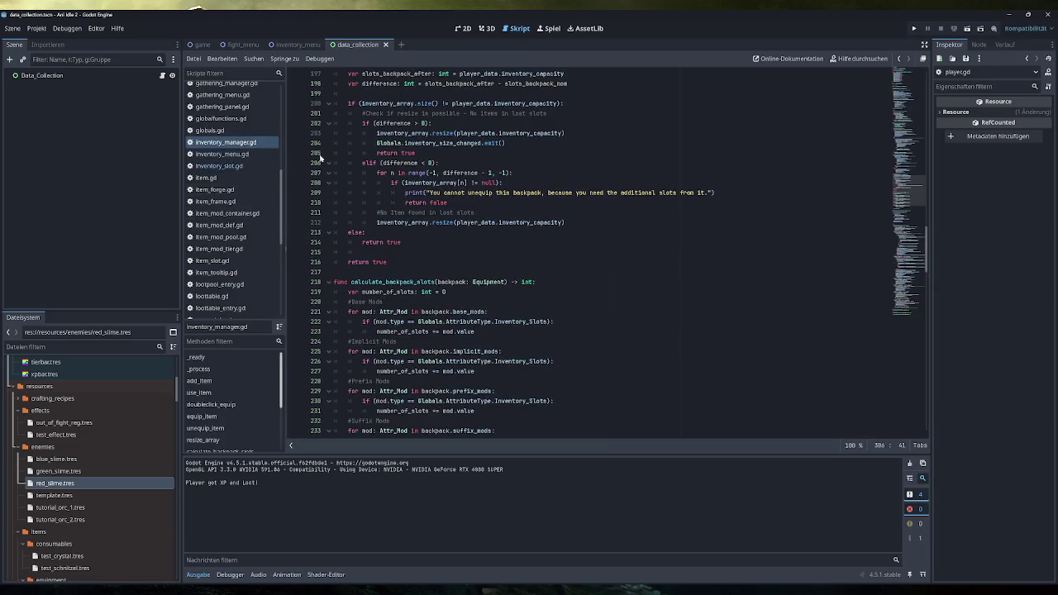
left_click(899, 114)
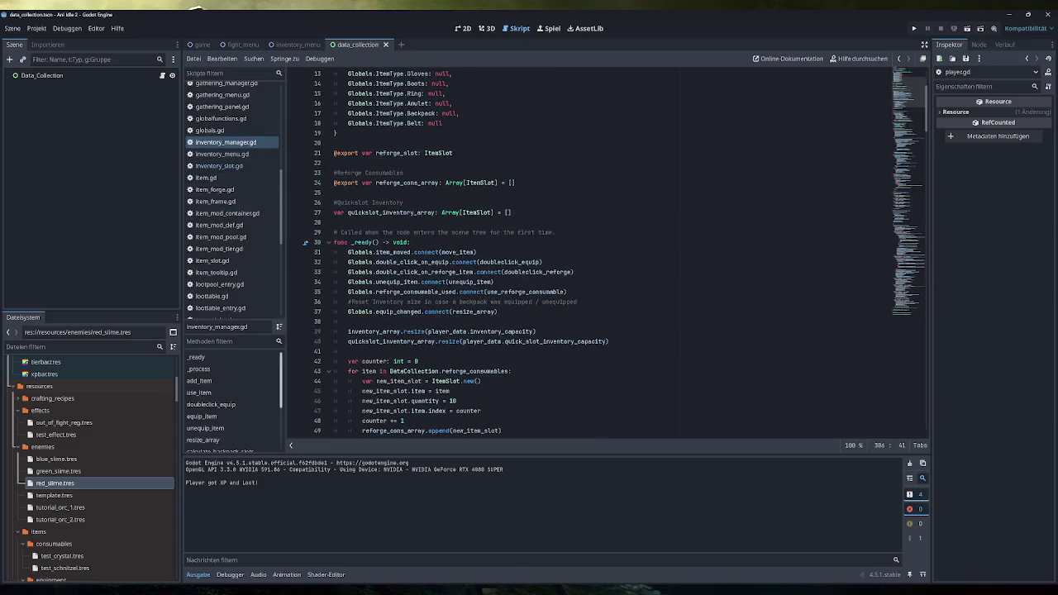
left_click(211, 405)
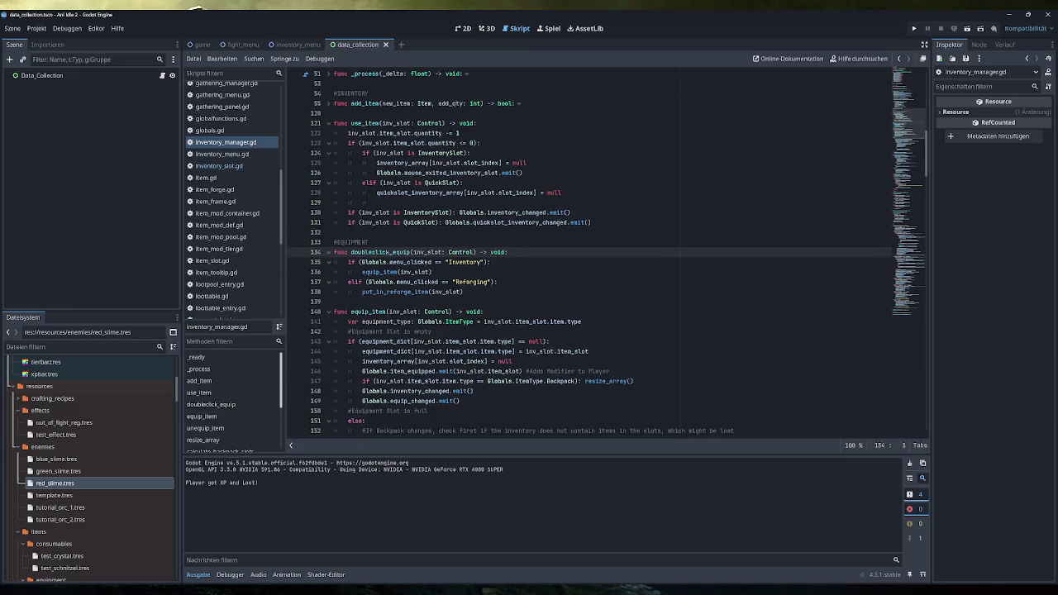
scroll(590, 252, "down", 2)
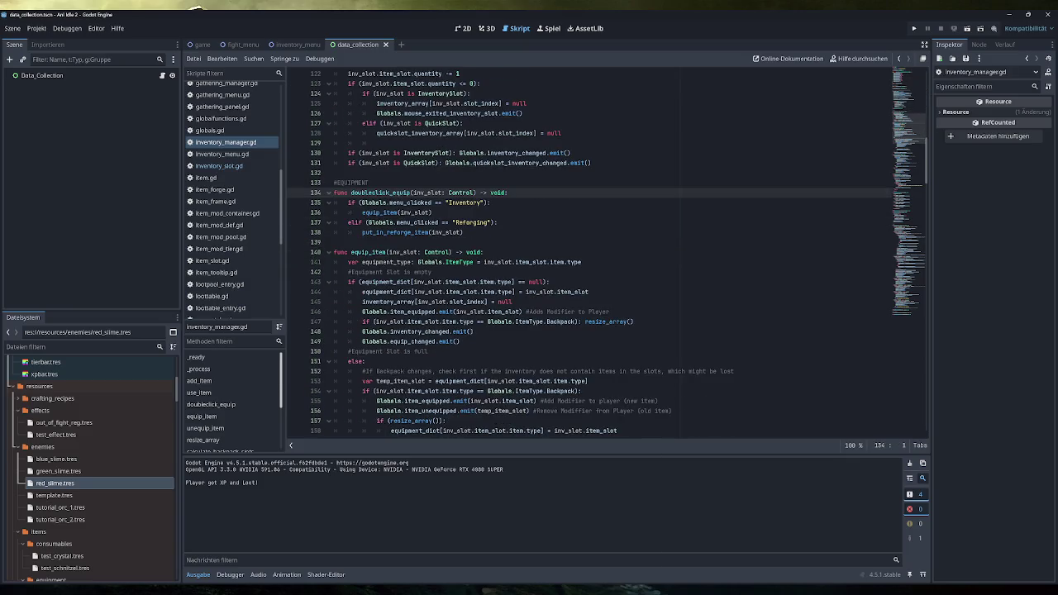
left_click_drag(432, 212, 362, 213)
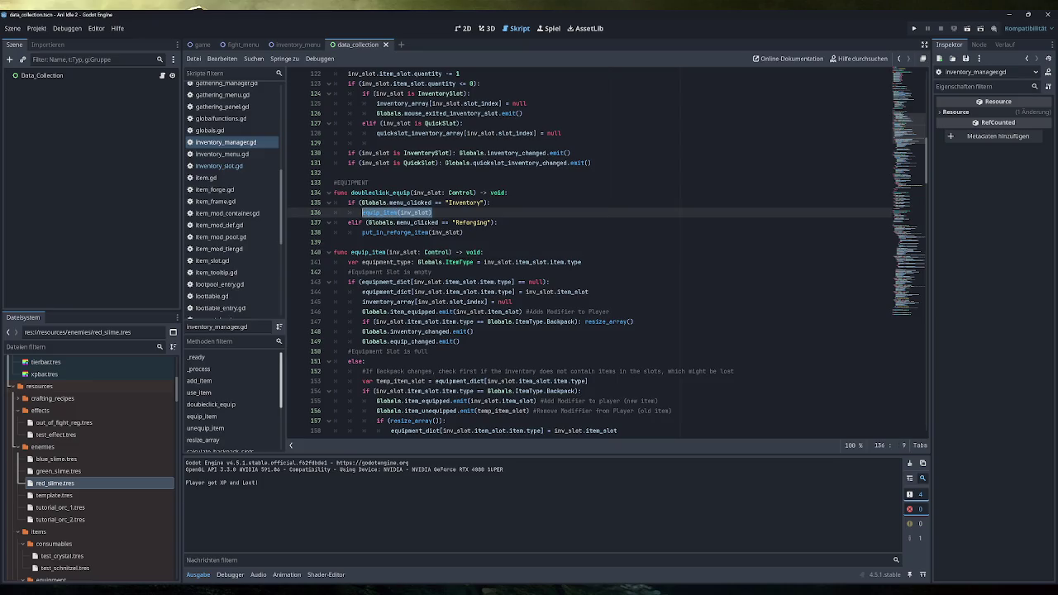
left_click(433, 213)
left_click(491, 202)
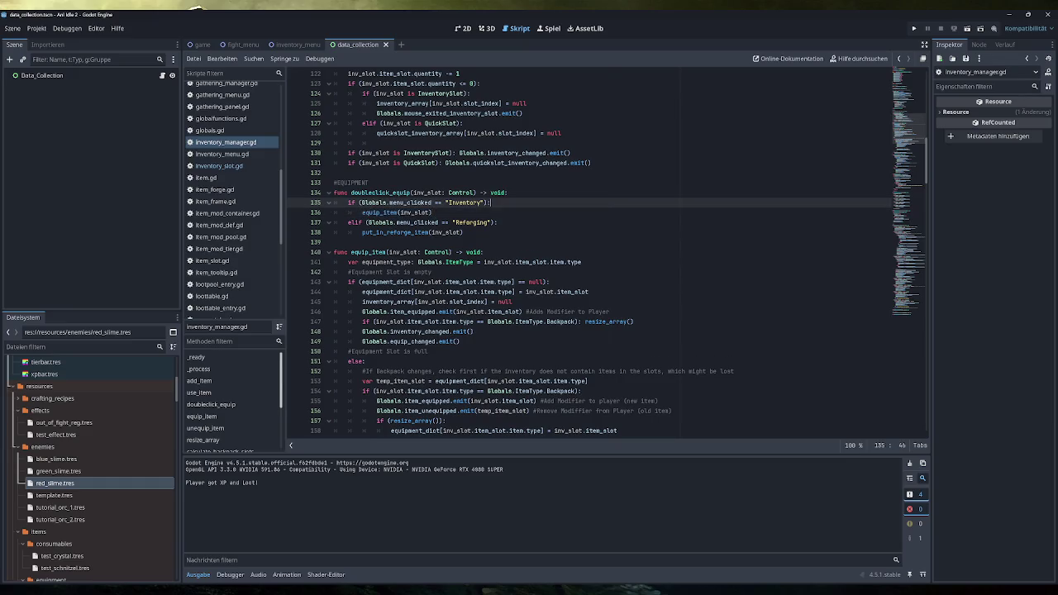
key("Return")
type("print(blubb")
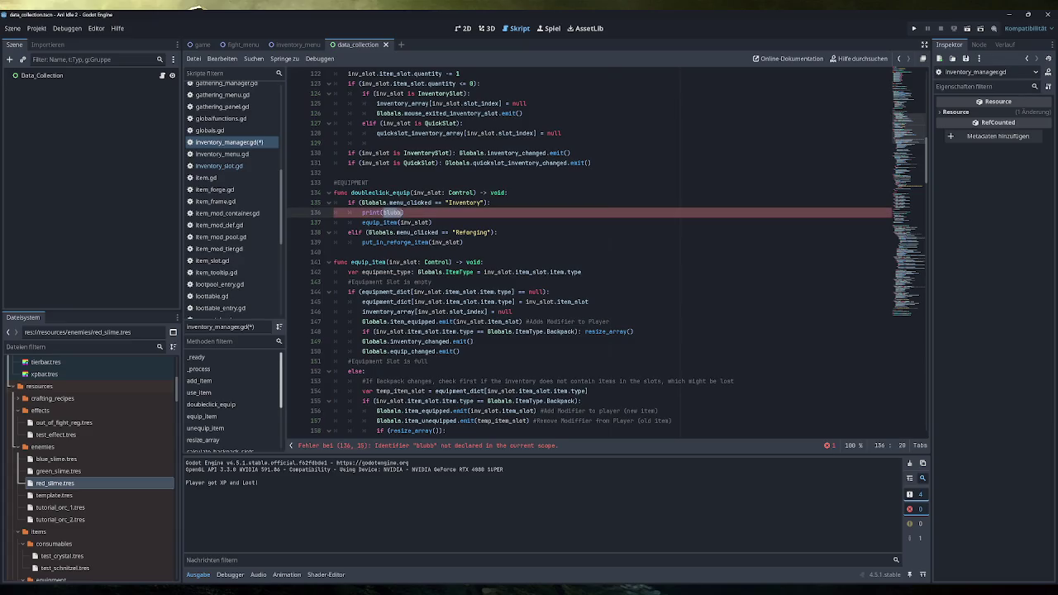
type("\"blubb\"")
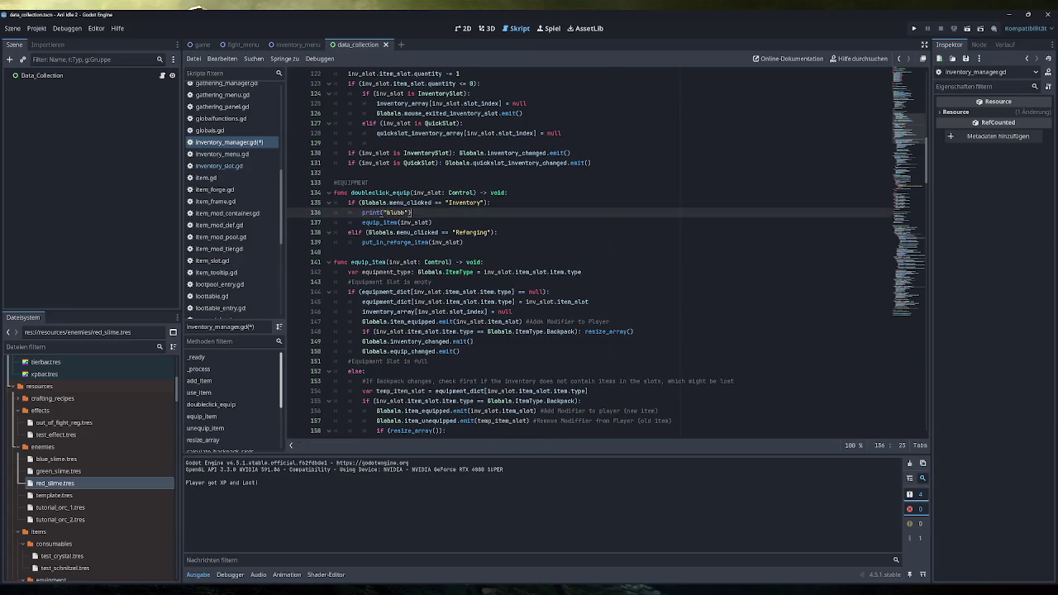
key("F5")
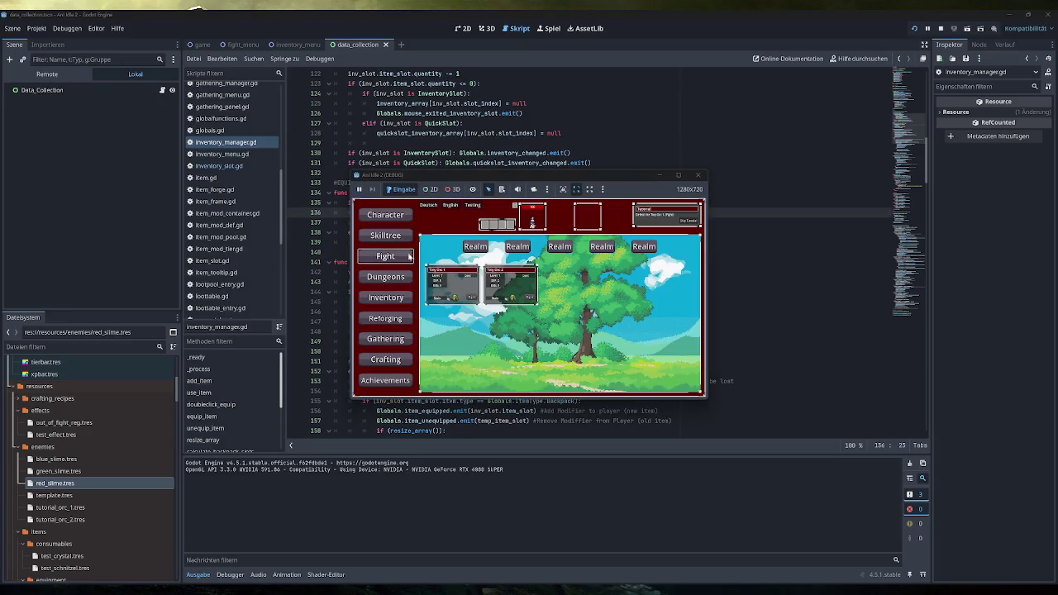
- Open the running game's inventory to confirm 'blubb' prints, close the game, and select the blubb print line
left_click(392, 299)
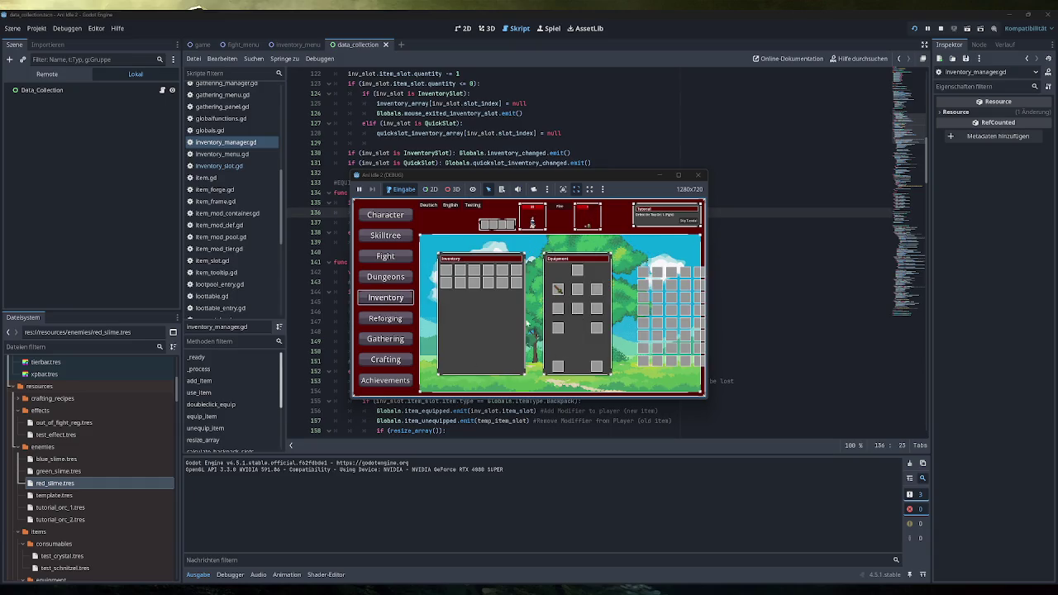
left_click(698, 176)
key("shift+Home")
key("shift+Home")
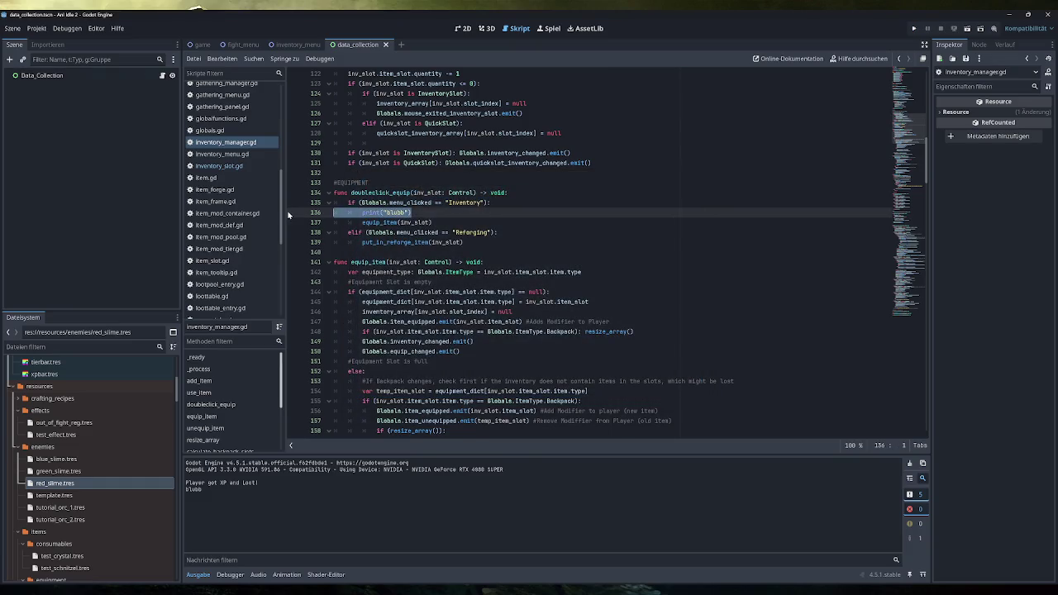
- Delete the print("blubb") debug line from doubleclick_equip
key("BackSpace")
key("BackSpace")
scroll(591, 248, "down", 4)
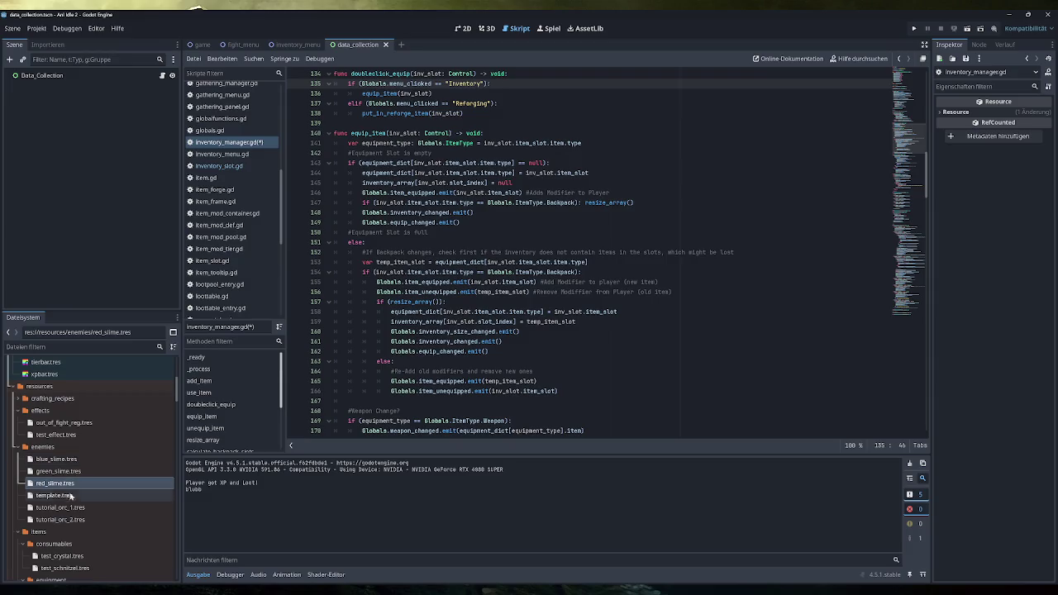
scroll(90, 512, "down", 3)
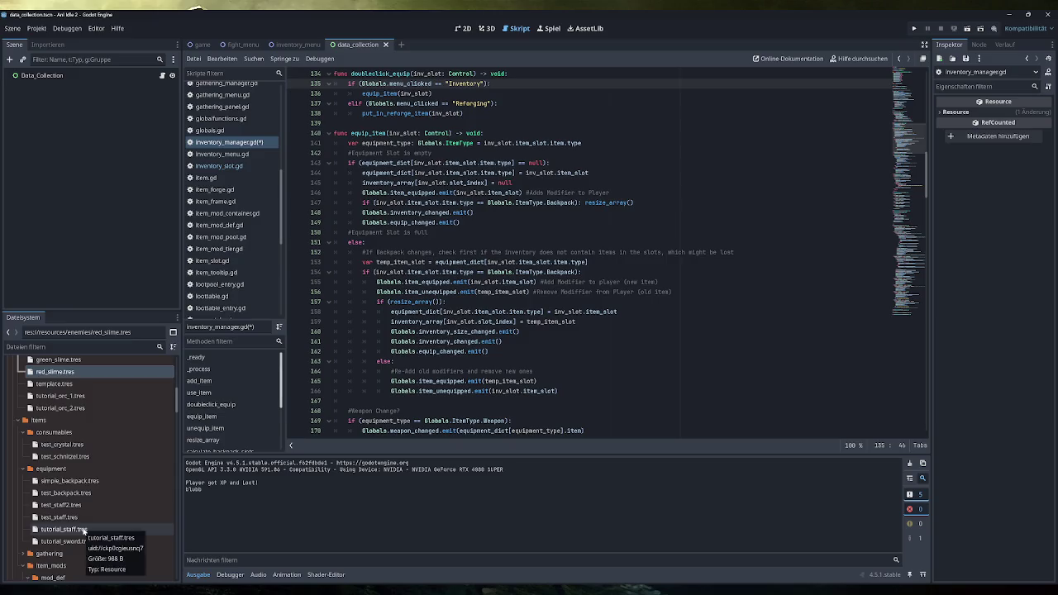
- Inspect the items/equipment/tutorial_staff.tres item properties in the Inspector
left_click(83, 530)
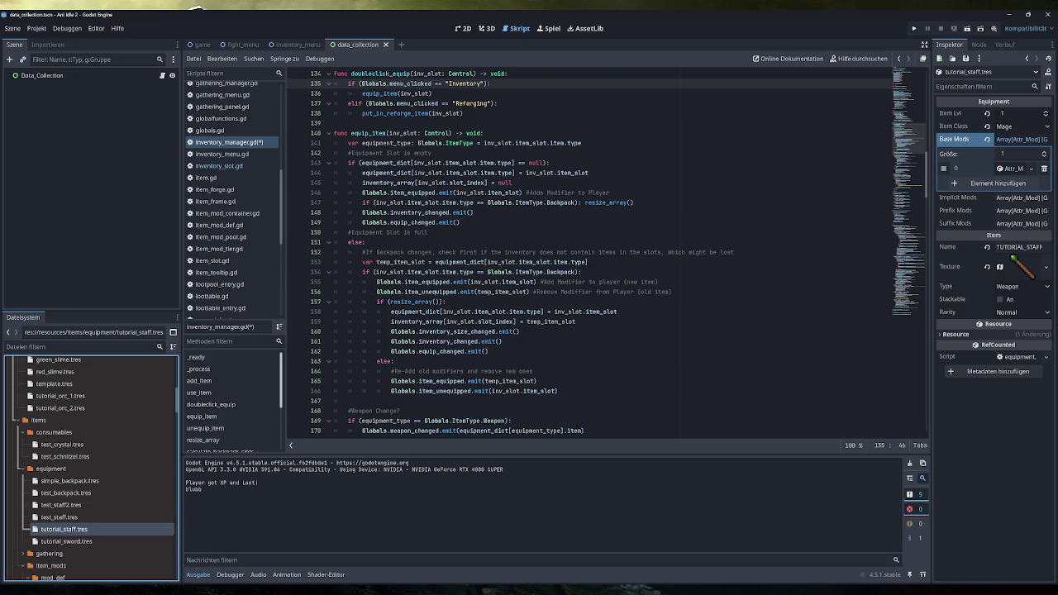
mouse_move(473, 193)
scroll(608, 252, "down", 1)
scroll(607, 252, "up", 1)
- Select lines 144–145 and paste the copied text over line 144
left_click_drag(589, 173, 362, 173)
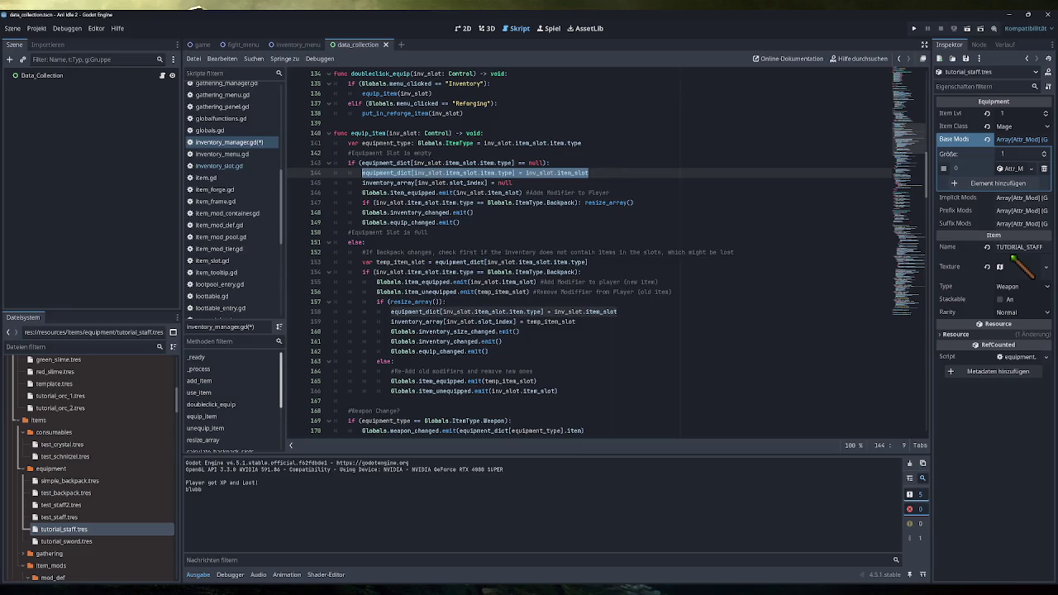
left_click_drag(513, 183, 362, 182)
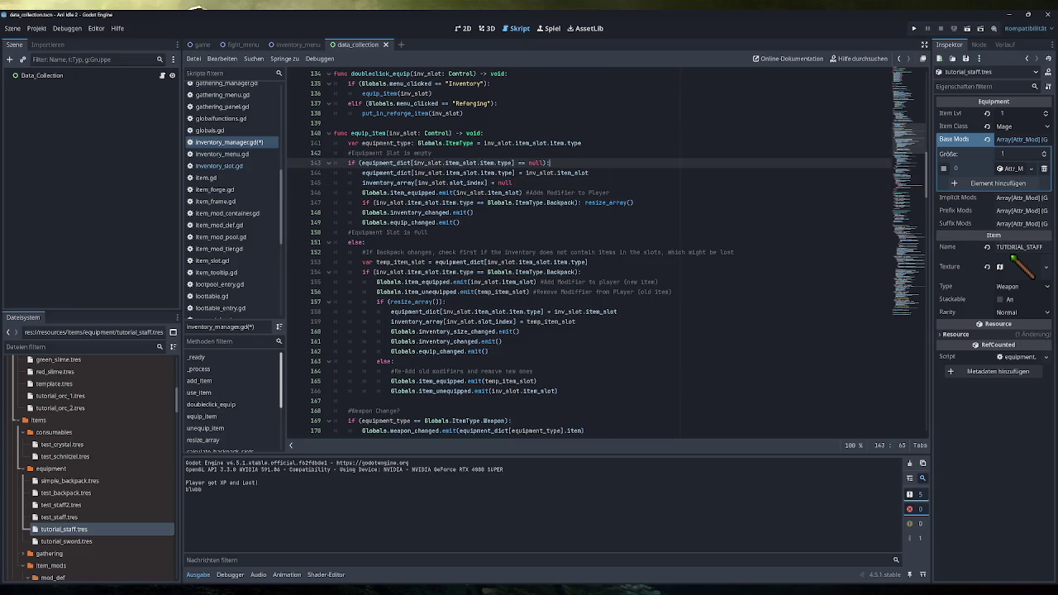
key("ctrl+v")
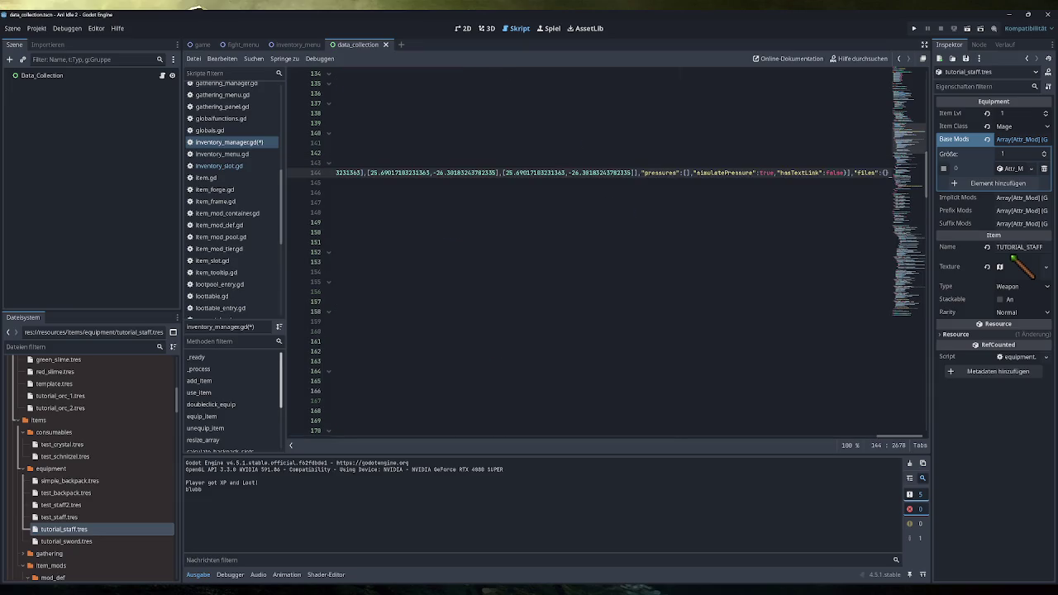
- Undo the accidental paste, restore print("blubb"), and rerun the game to check its Fight and Inventory screens
key("ctrl+z")
type("print(\"blub")
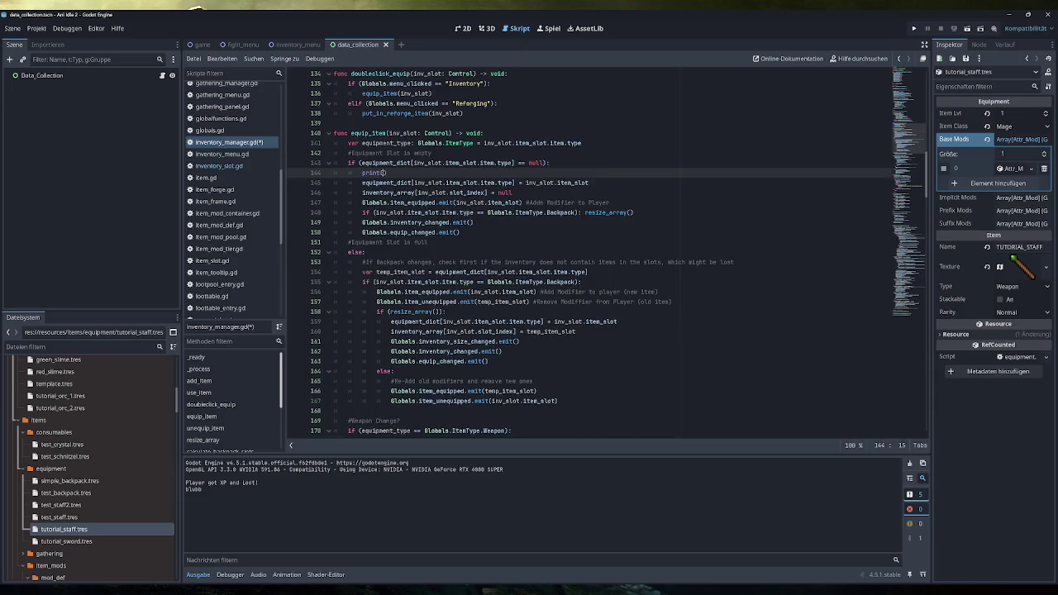
type("b")
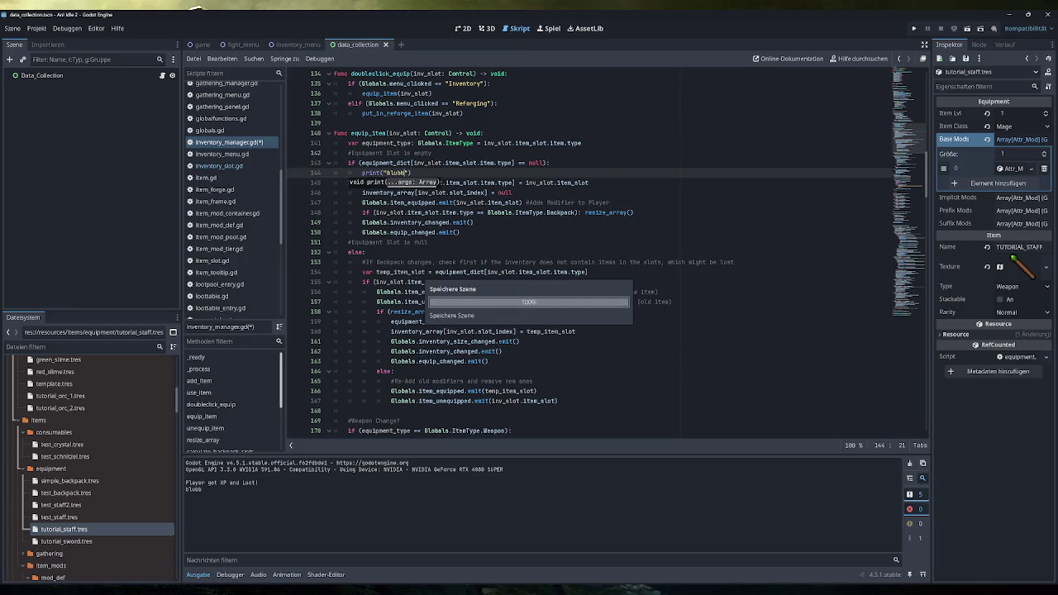
type("\")")
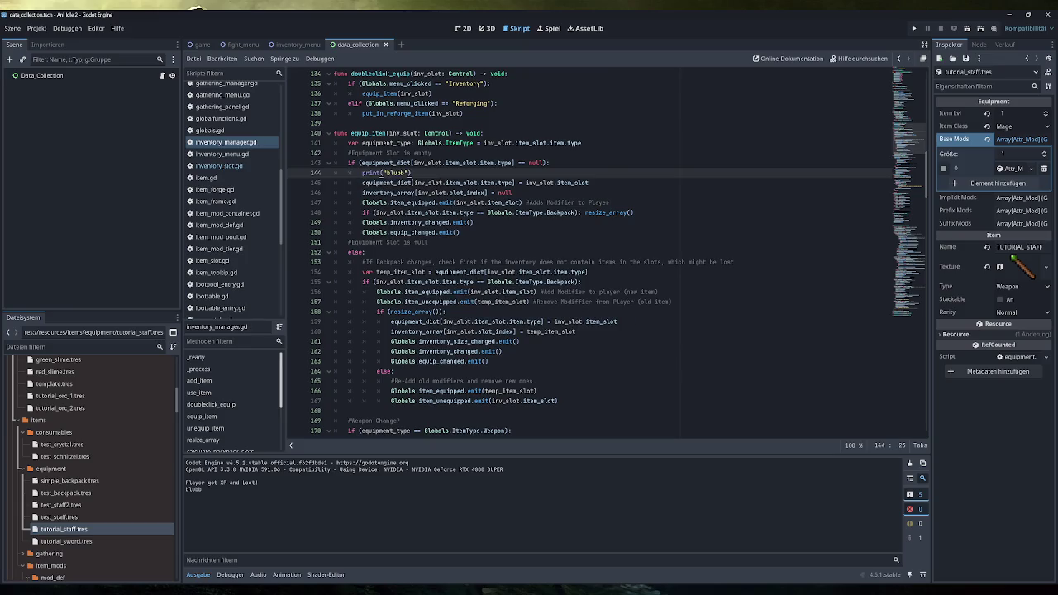
key("F5")
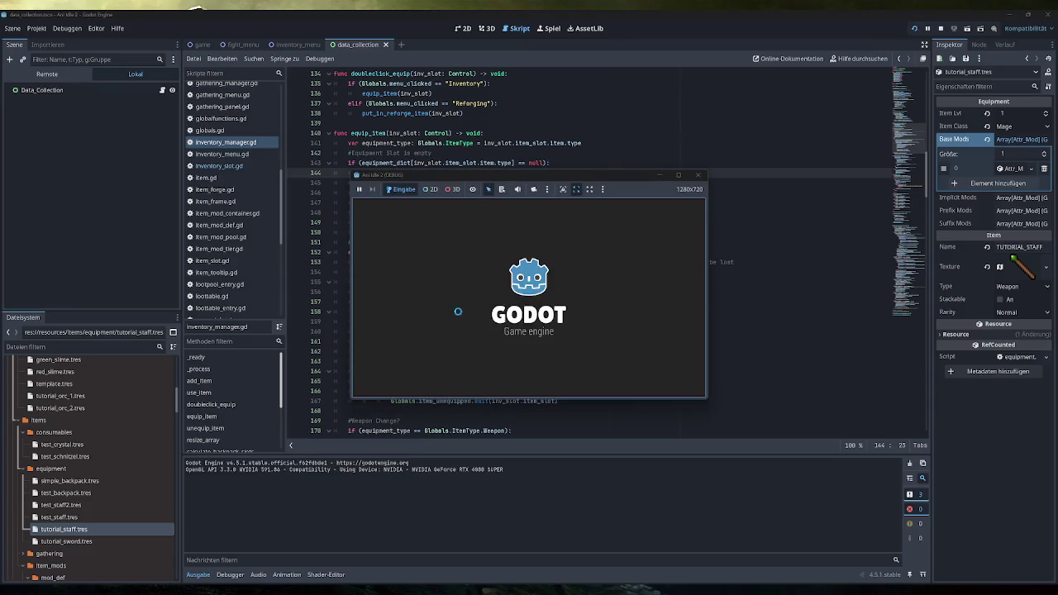
left_click(409, 258)
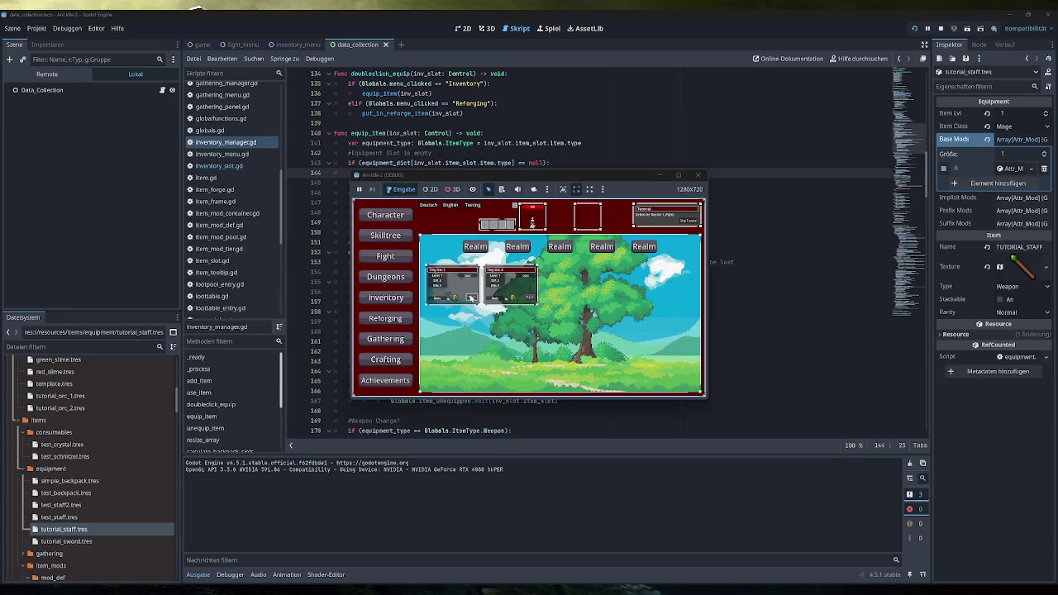
left_click(405, 298)
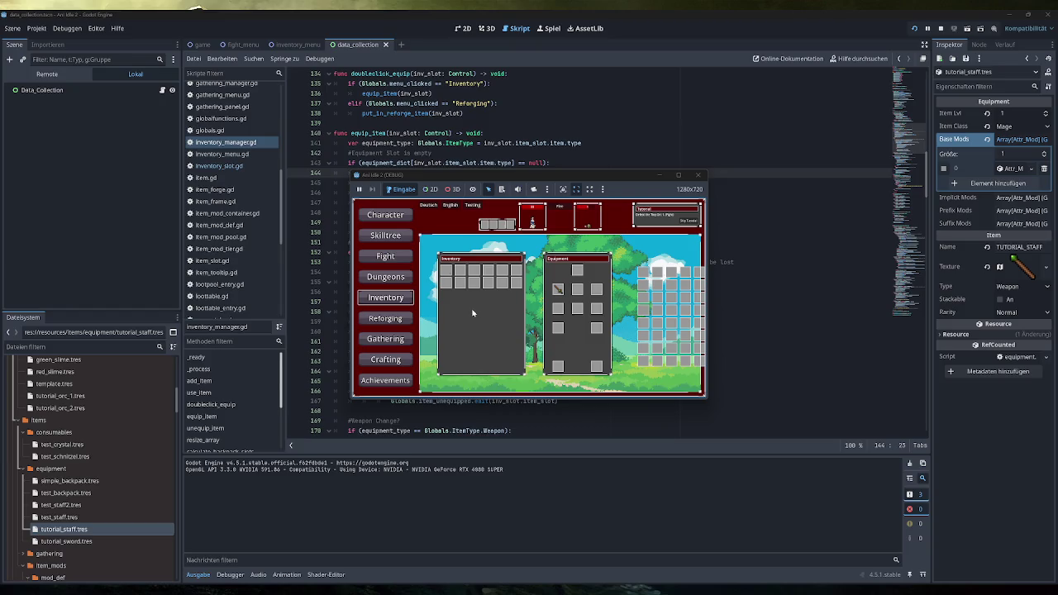
mouse_move(449, 276)
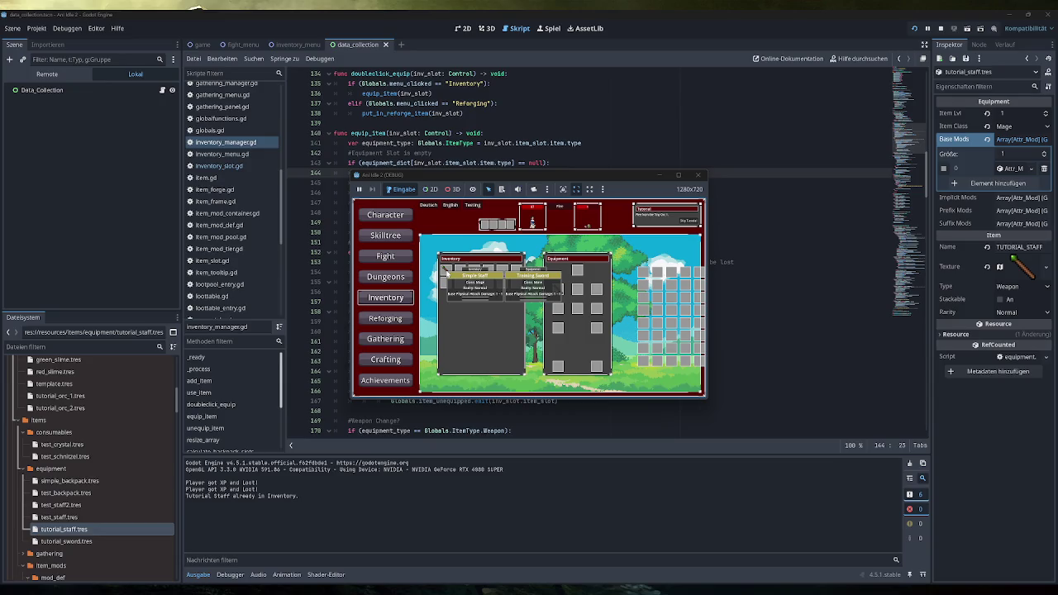
left_click(697, 175)
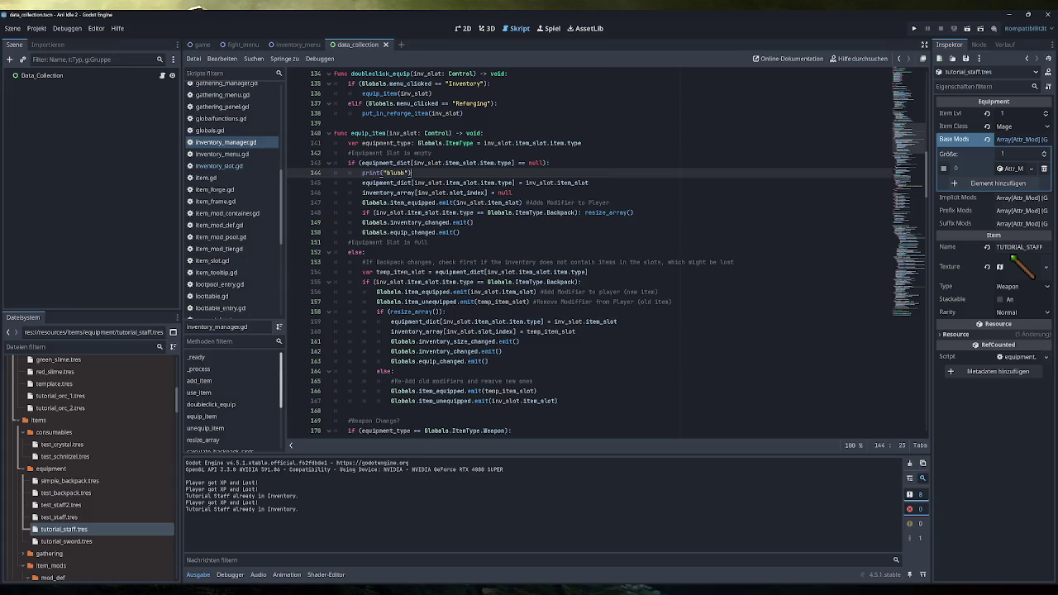
- Remove the print("blubb") debug statement from line 144
key("shift+Home")
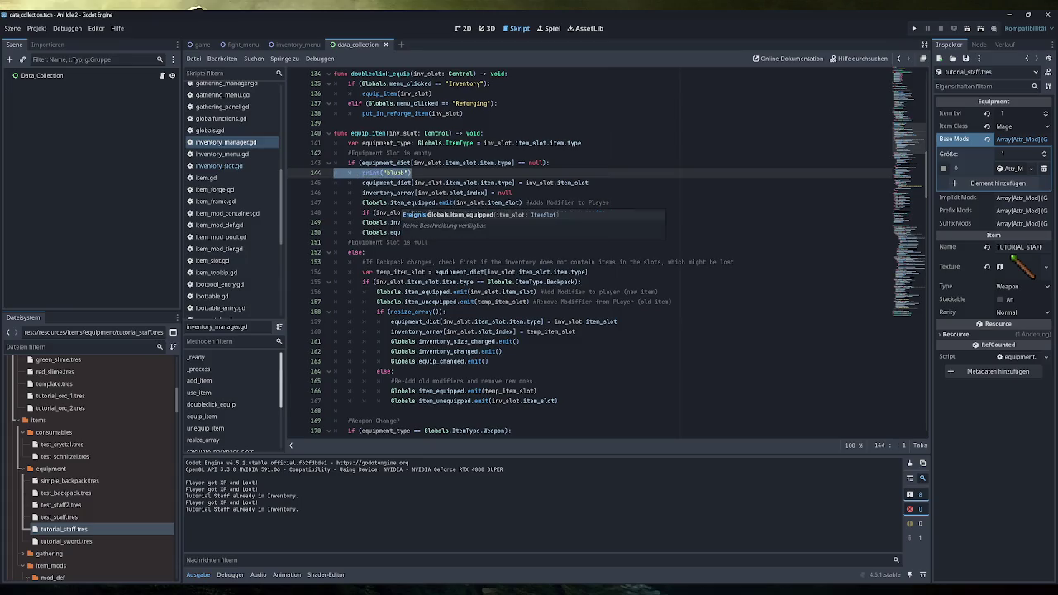
key("End")
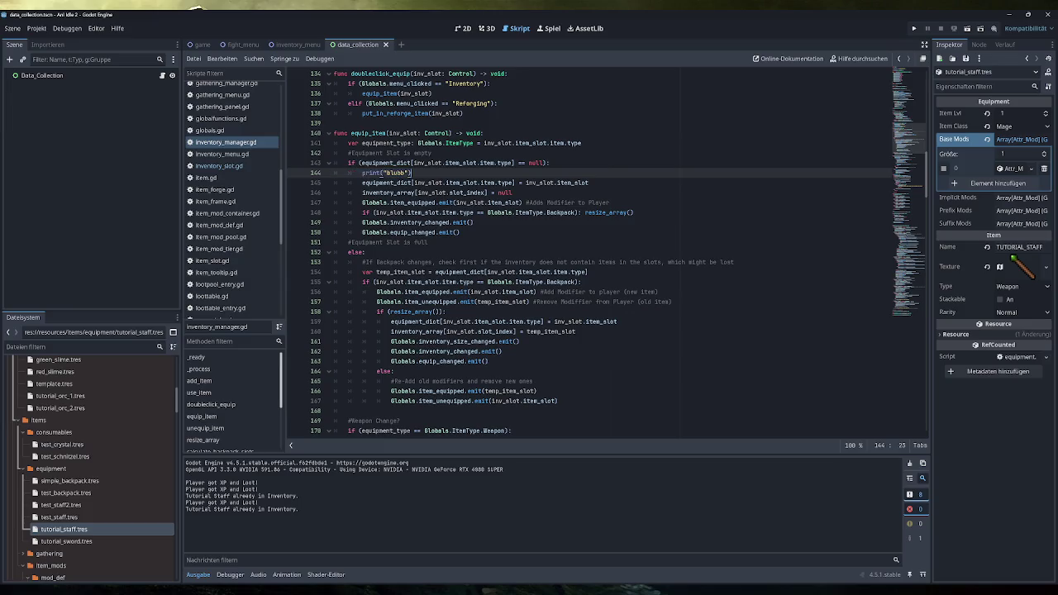
key("ctrl+shift+Left")
key("ctrl+shift+Left")
key("ctrl+shift+Left")
key("BackSpace")
key("BackSpace")
key("BackSpace")
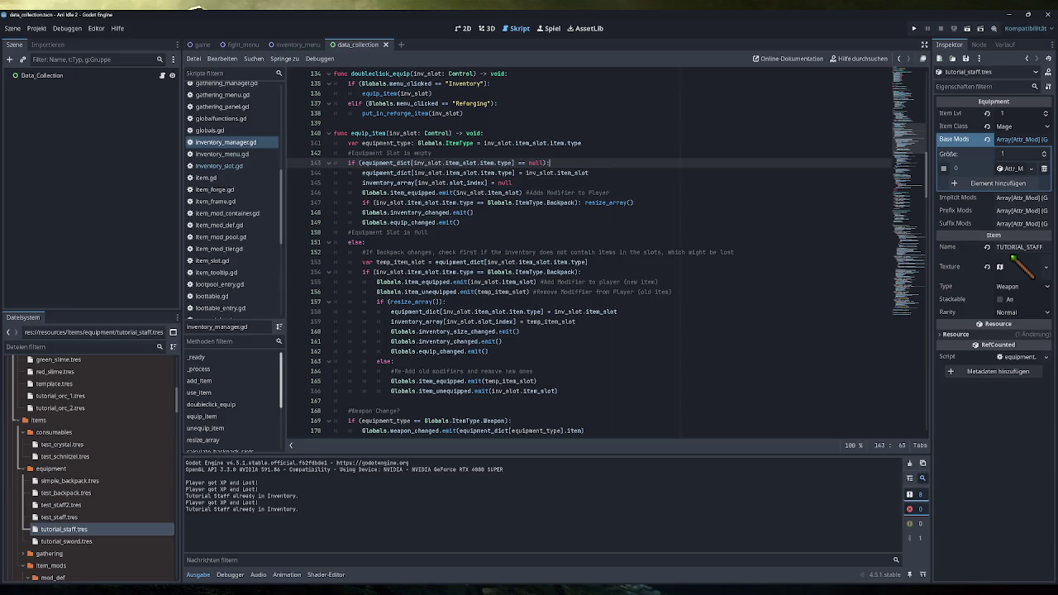
- Go to equip_item's slot-is-full branch and select the Backpack type check on line 154
left_click(427, 232)
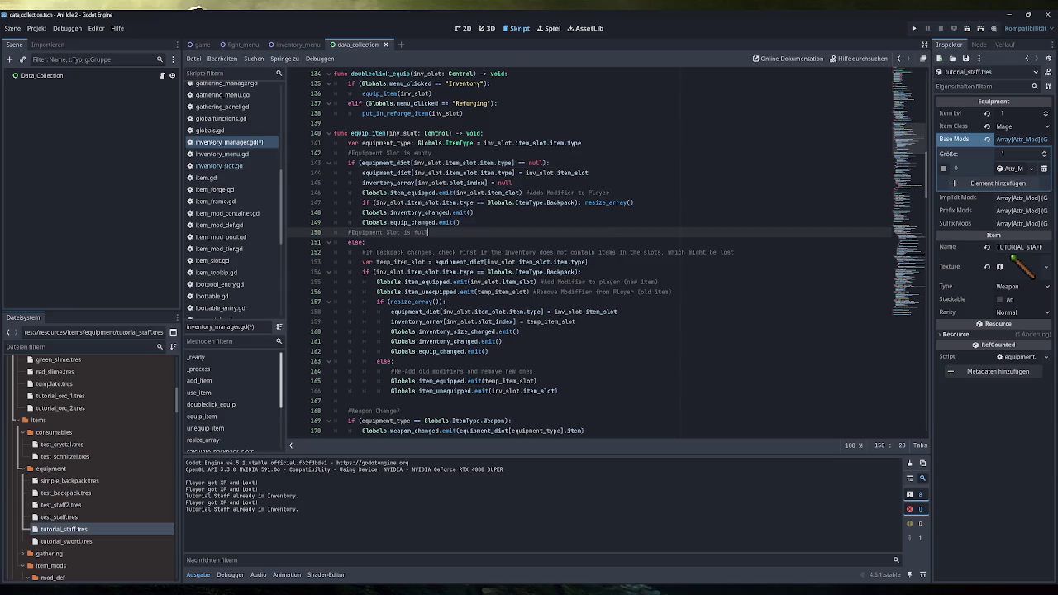
scroll(608, 252, "down", 1)
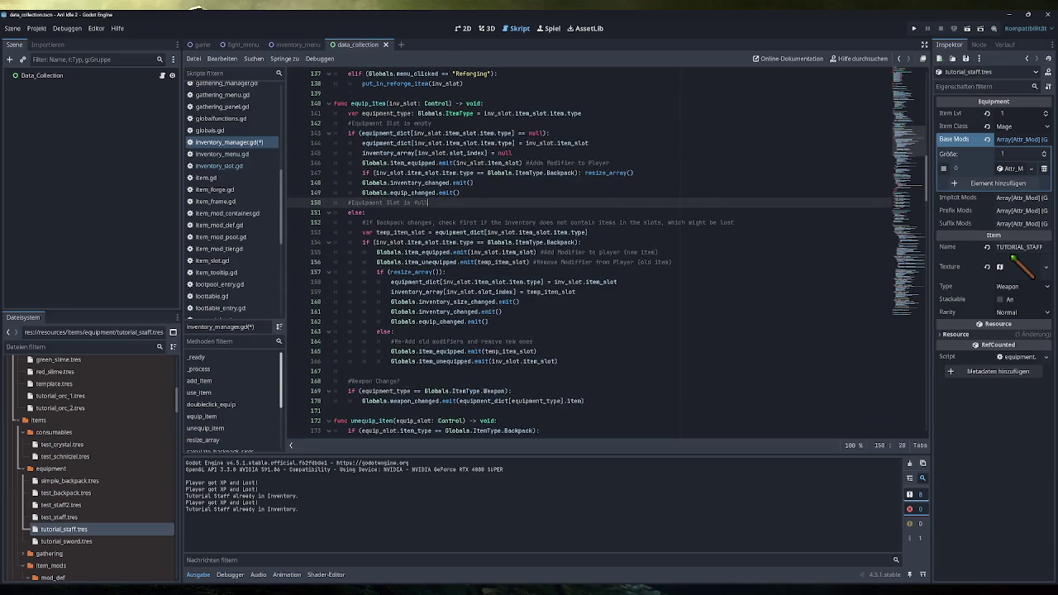
left_click_drag(581, 243, 363, 243)
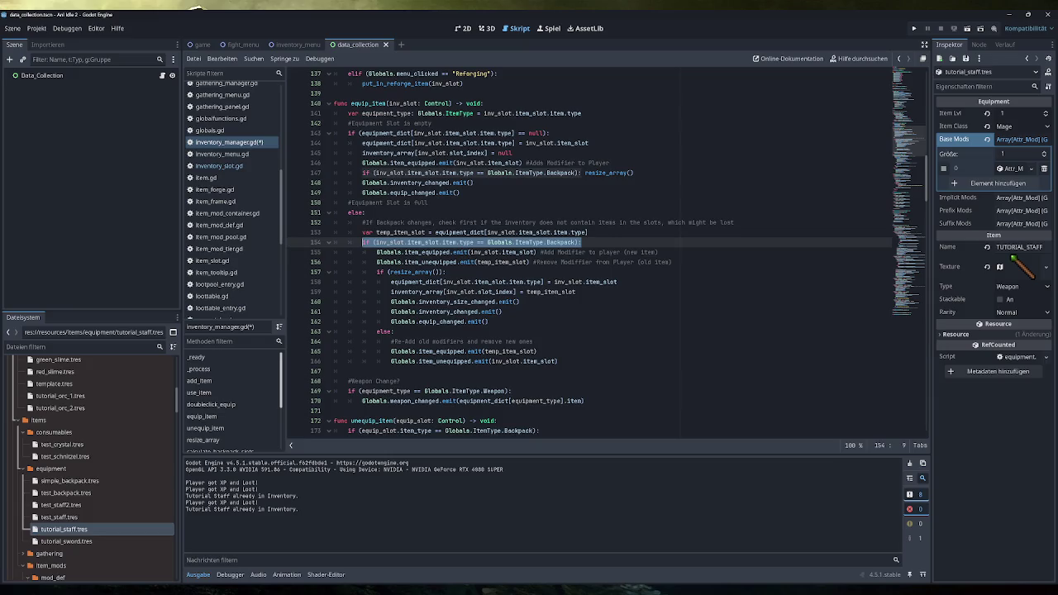
scroll(590, 252, "down", 2)
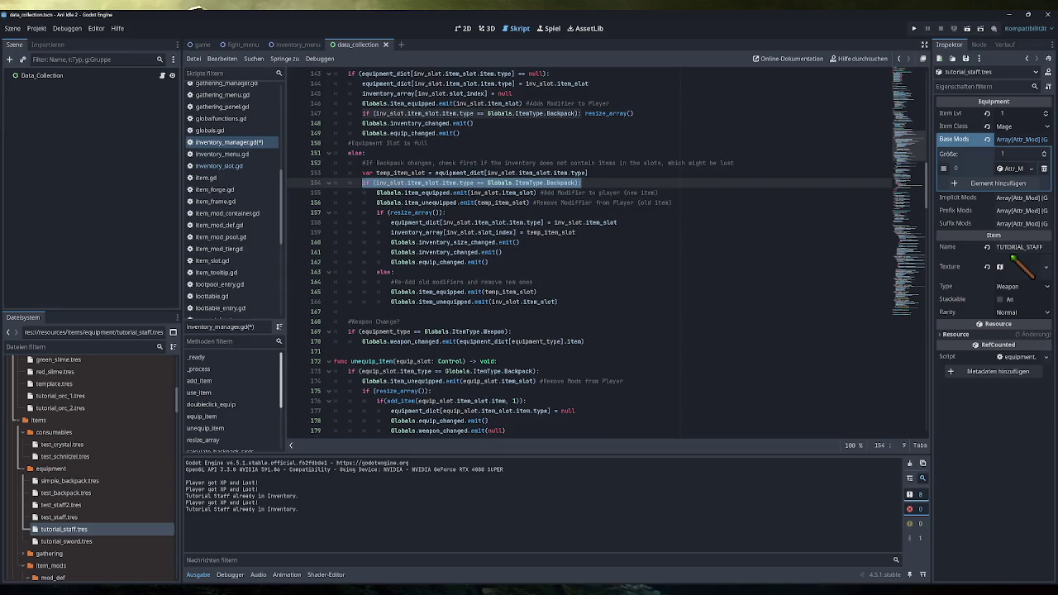
left_click(913, 28)
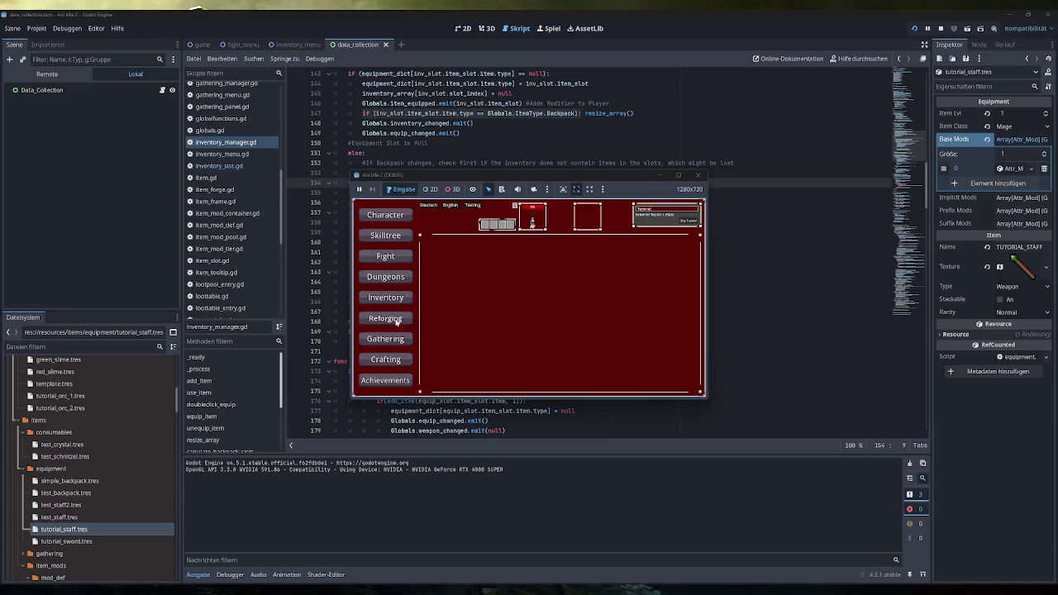
left_click(408, 303)
double_click(558, 288)
double_click(446, 270)
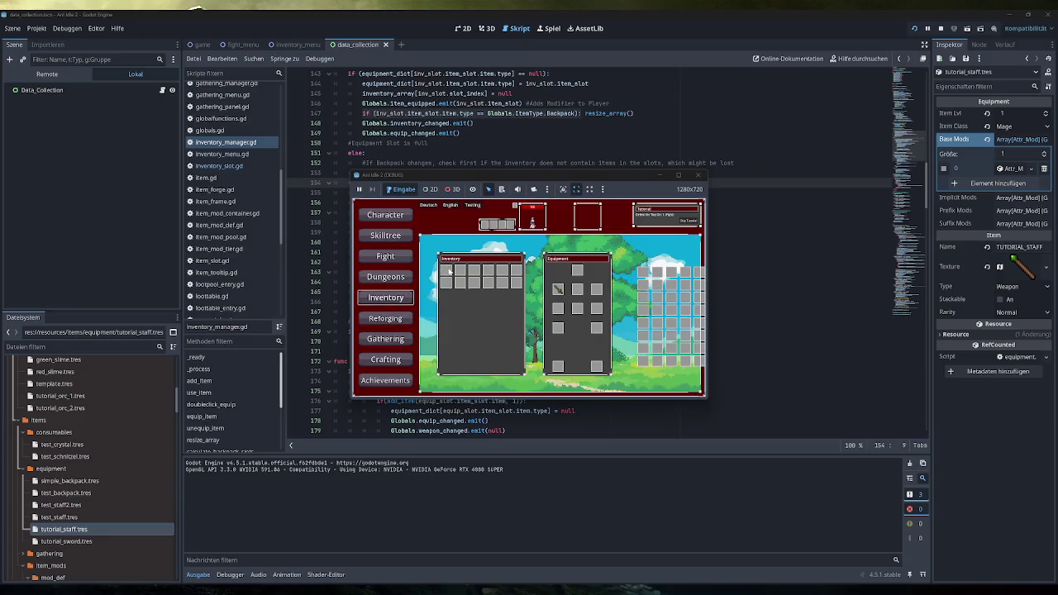
double_click(559, 290)
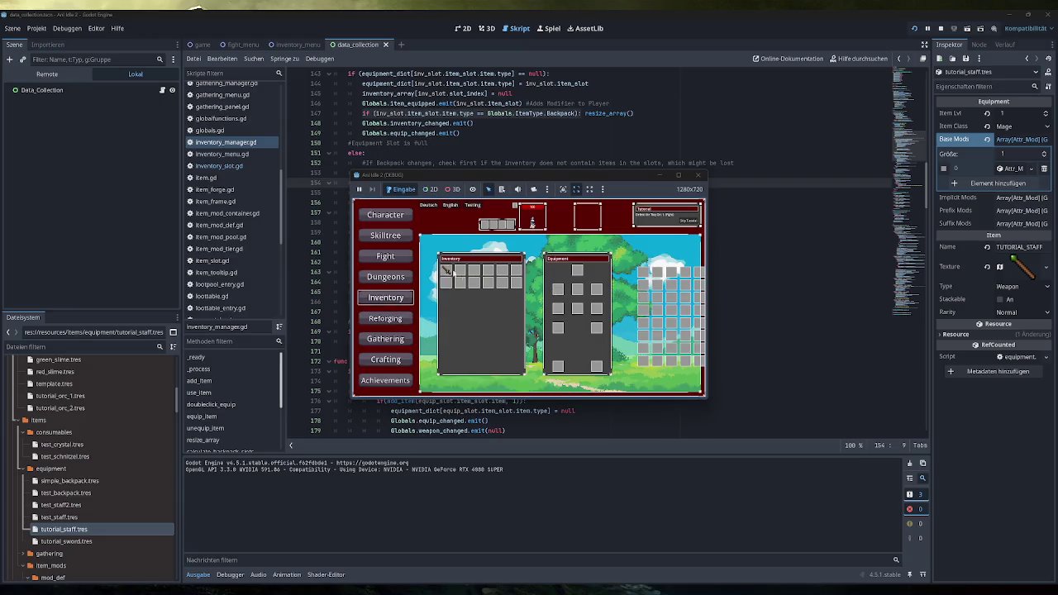
double_click(448, 271)
left_click(699, 176)
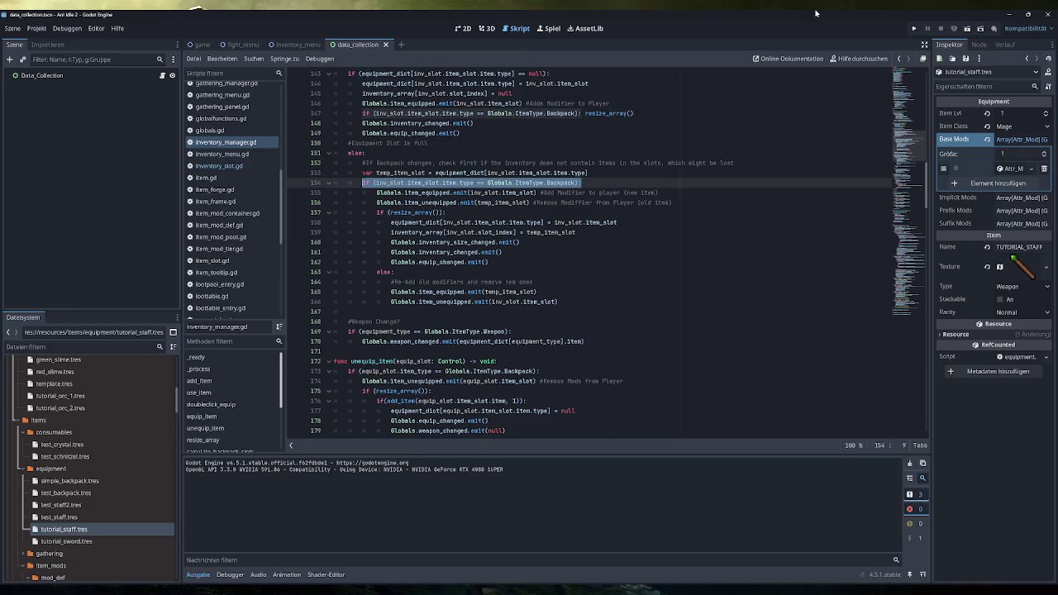
left_click(913, 28)
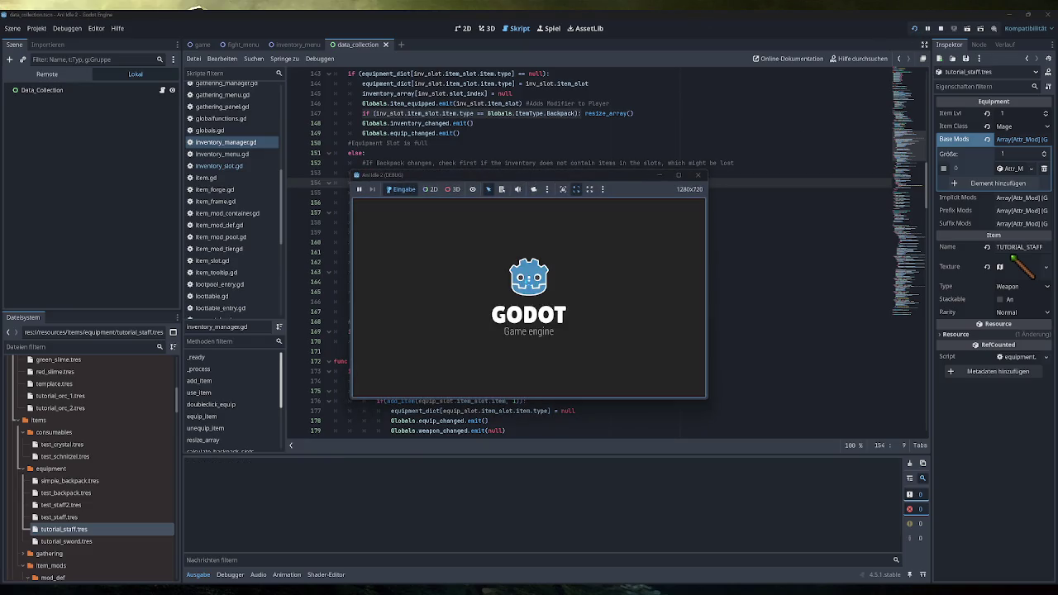
left_click(403, 261)
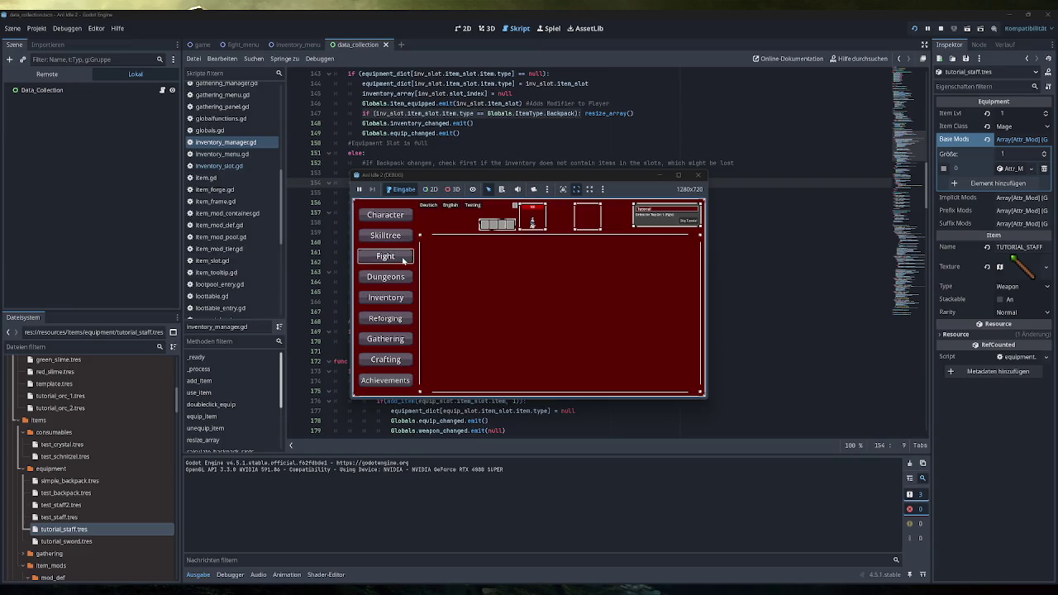
left_click(386, 297)
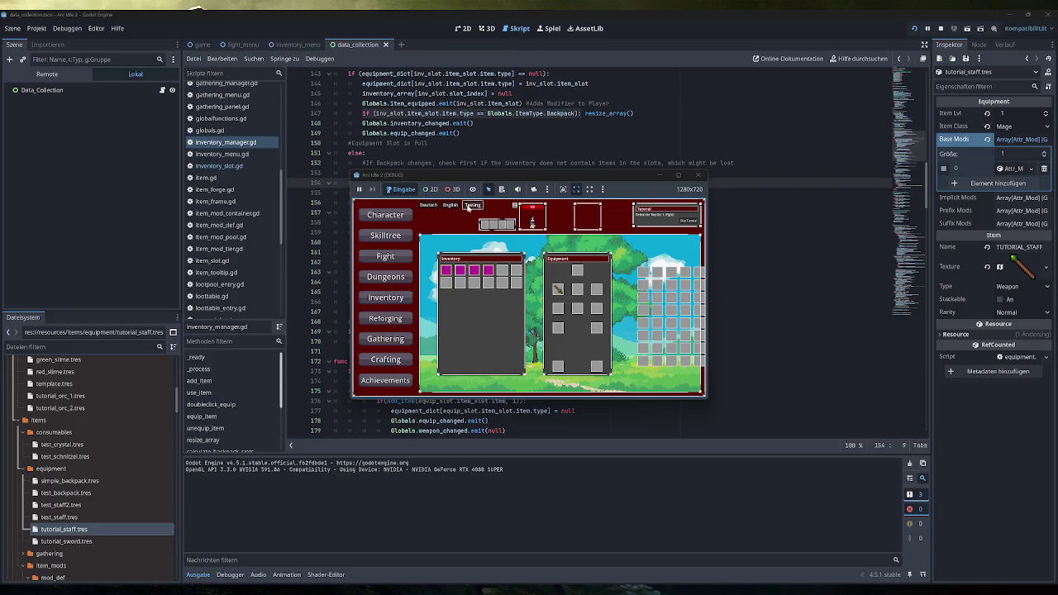
left_click(402, 261)
left_click(472, 296)
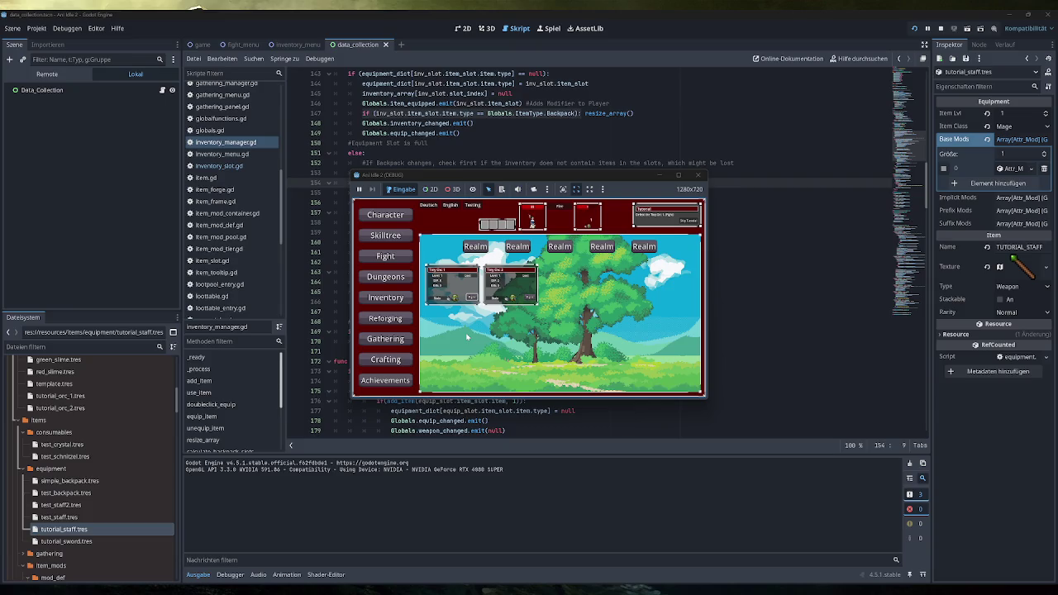
left_click(388, 299)
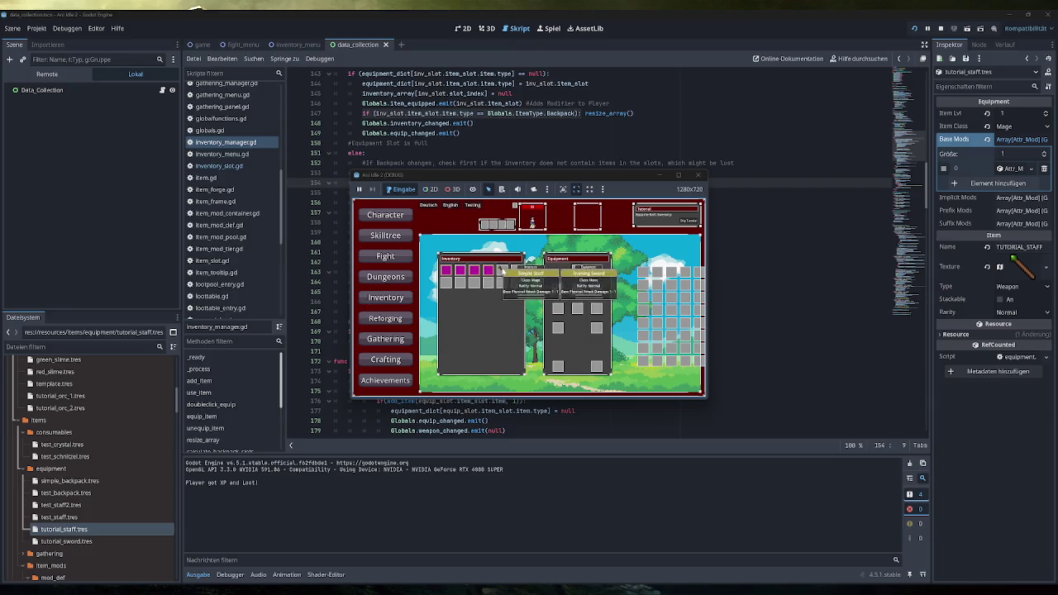
mouse_move(503, 273)
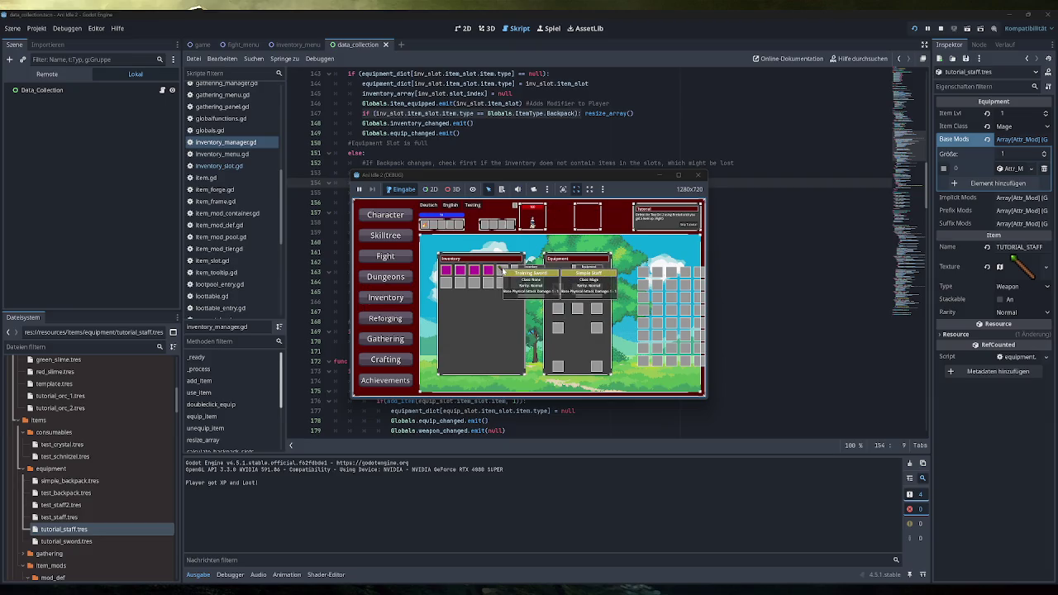
left_click(699, 175)
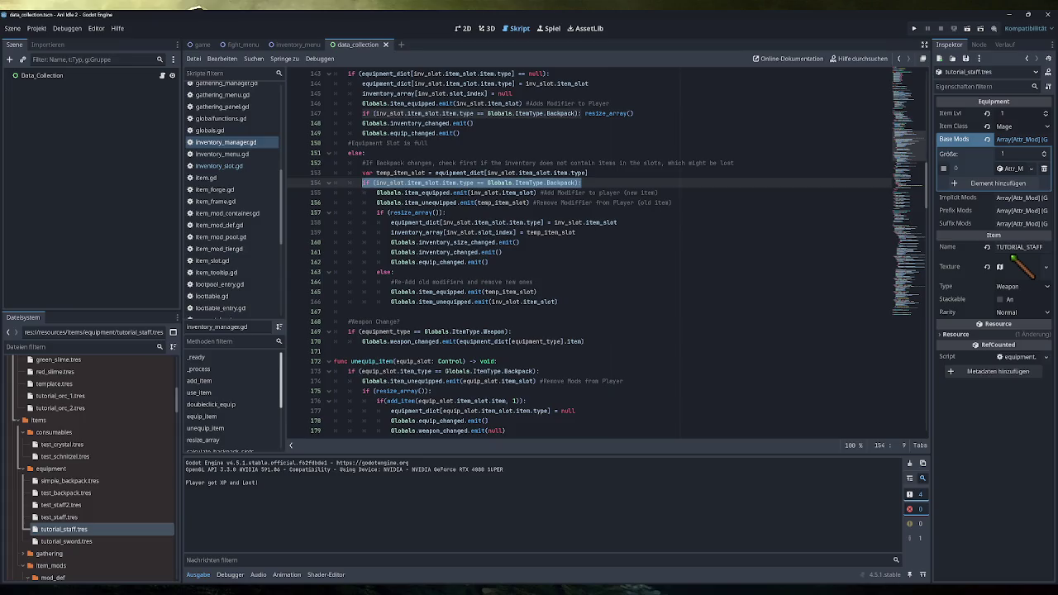
- Review the slot-assignment lines, the Weapon Change block and the resize_array condition in equip_item
left_click_drag(577, 233, 394, 223)
left_click_drag(576, 233, 390, 222)
left_click_drag(585, 341, 322, 320)
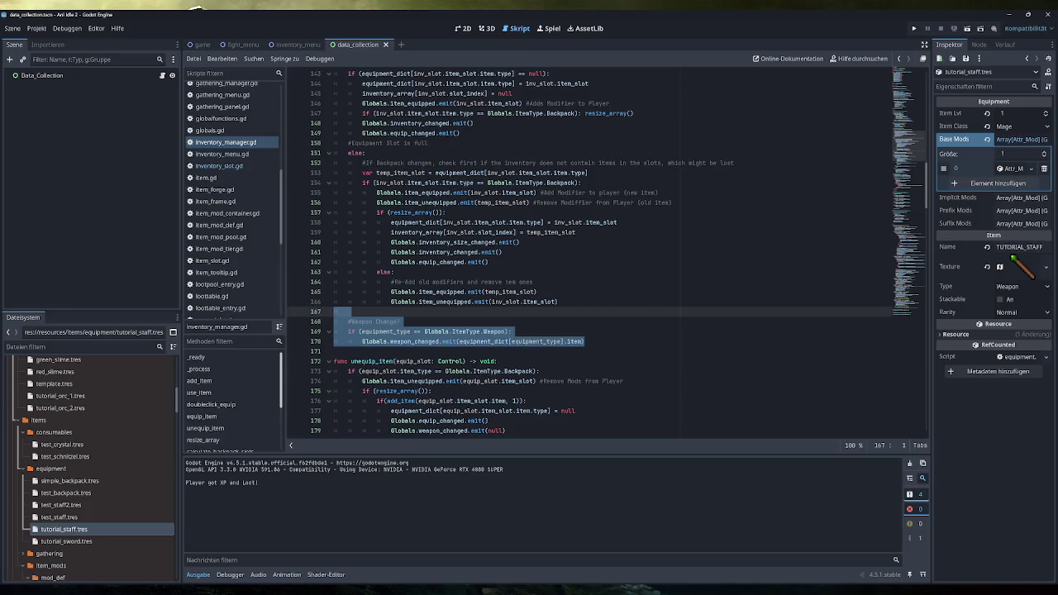
left_click_drag(445, 213, 376, 213)
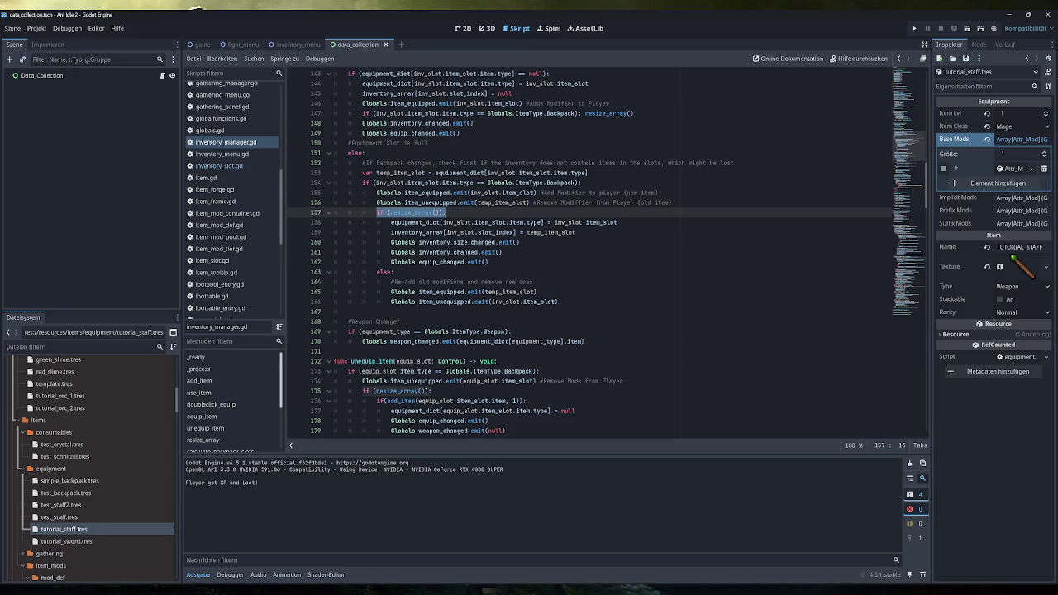
- Add a return after the re-add emits and negate the resize_array condition with 'not'
left_click(558, 302)
key("Return")
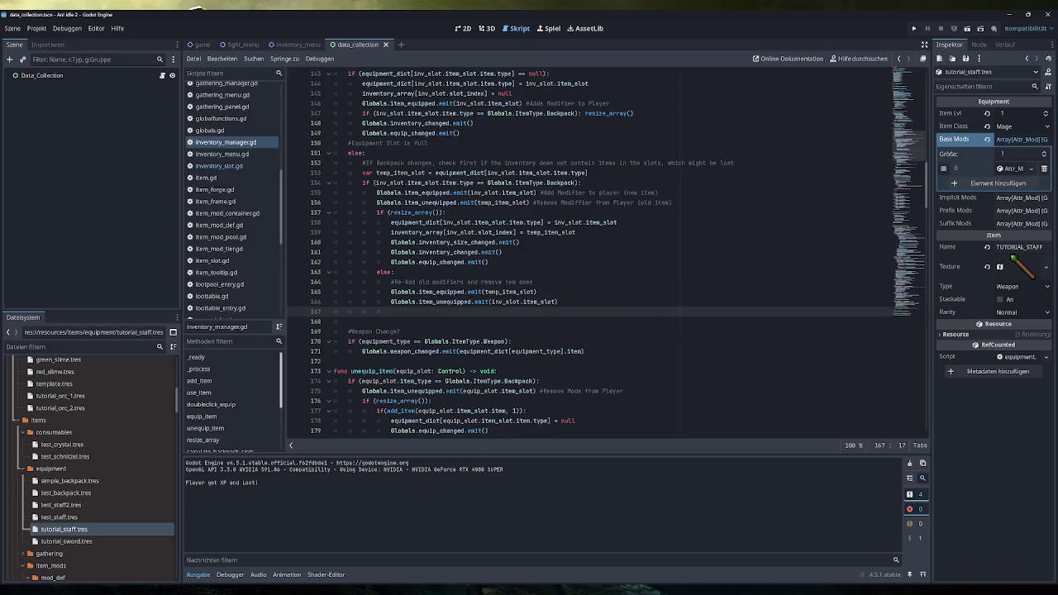
type("return")
left_click(489, 262)
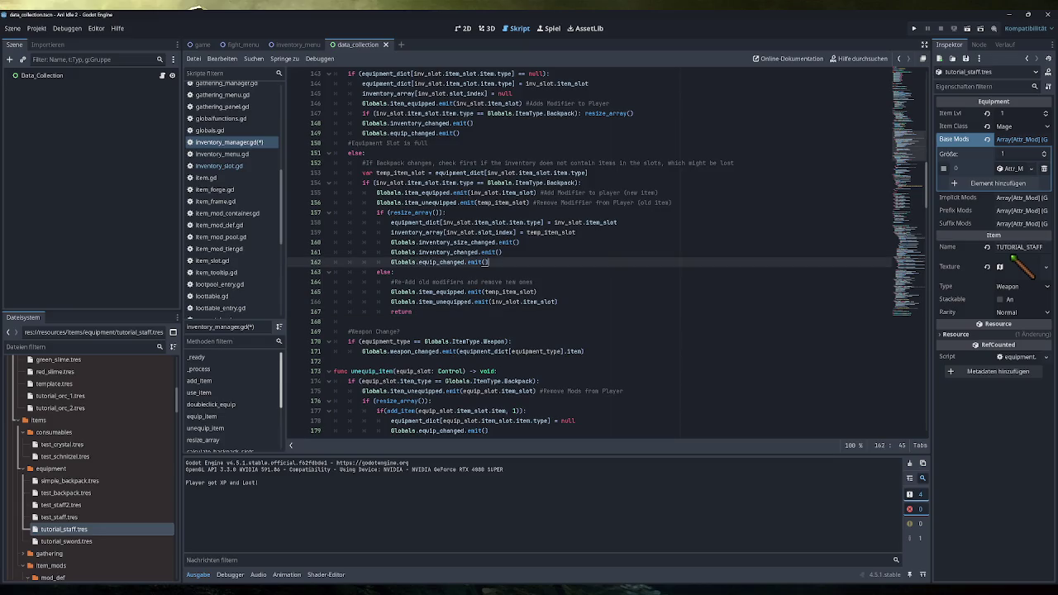
left_click(388, 212)
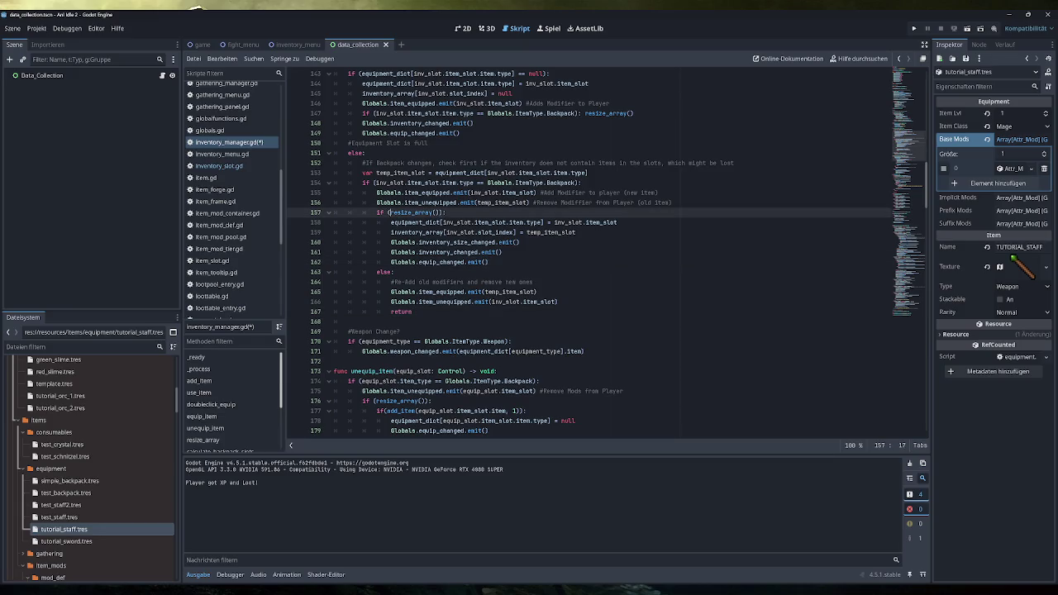
type("not")
- Move the success block out of the resize check, dropping the else line, and paste it after the early return
mouse_move(489, 262)
left_mouse_down()
mouse_move(388, 231)
mouse_move(390, 222)
left_mouse_up()
key("ctrl+c")
key("BackSpace")
key("shift+Down")
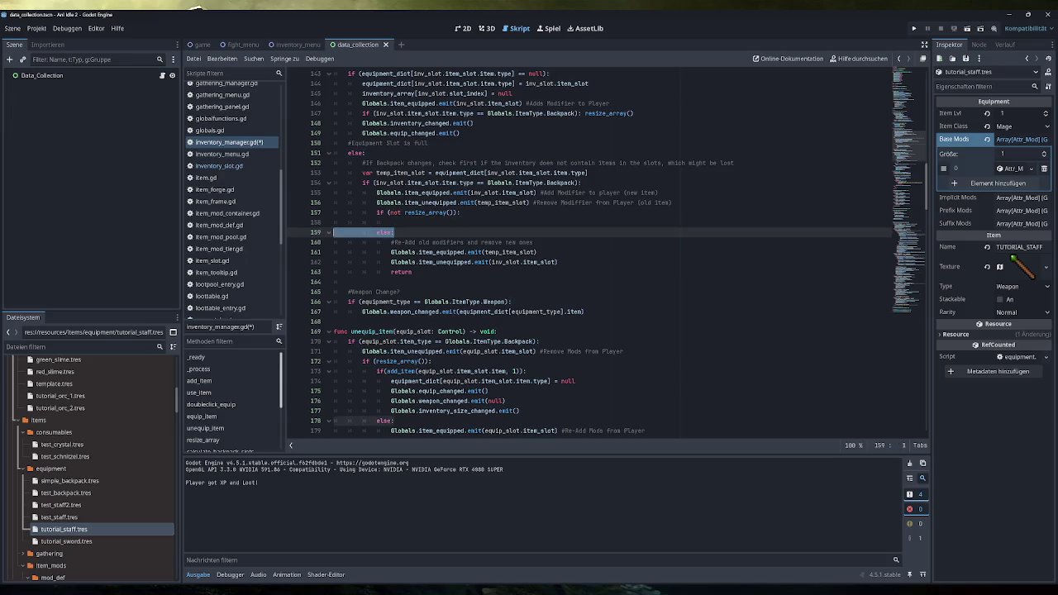
key("BackSpace")
key("BackSpace")
key("BackSpace")
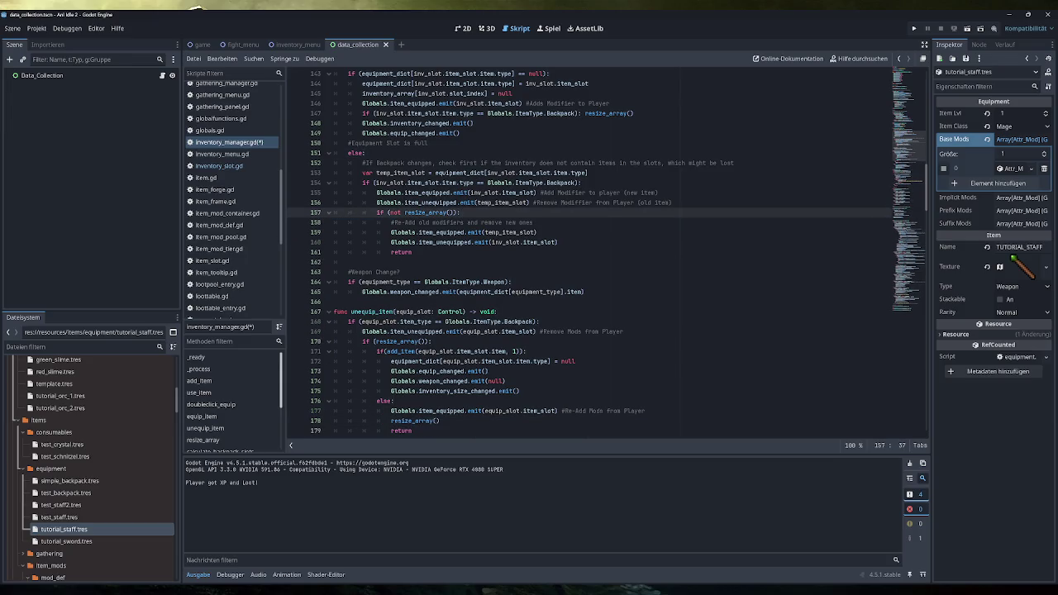
left_click(411, 253)
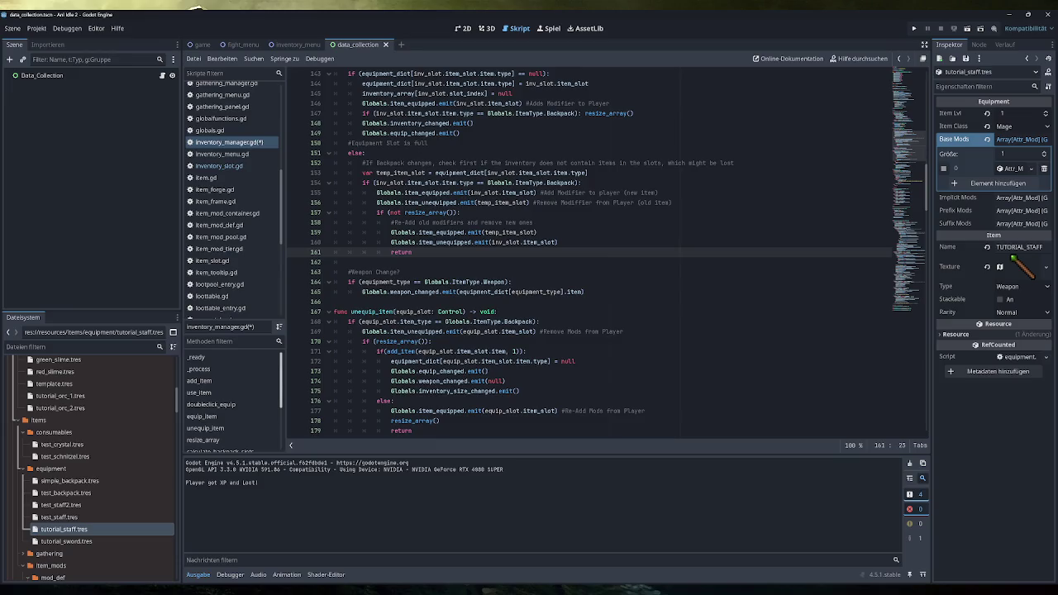
key("Down")
key("Return")
key("ctrl+v")
key("shift+Up")
key("shift+Up")
key("shift+Up")
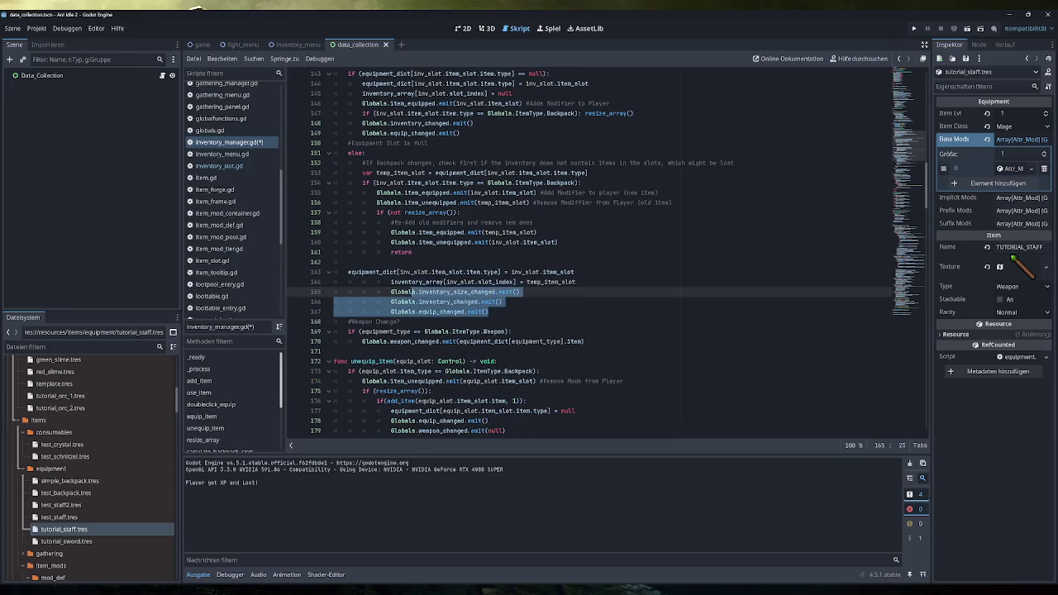
key("shift+Tab")
key("shift+Tab")
key("shift+Tab")
- Re-indent the pasted lines 163–167 one level to fix the flagged error
left_click(529, 282)
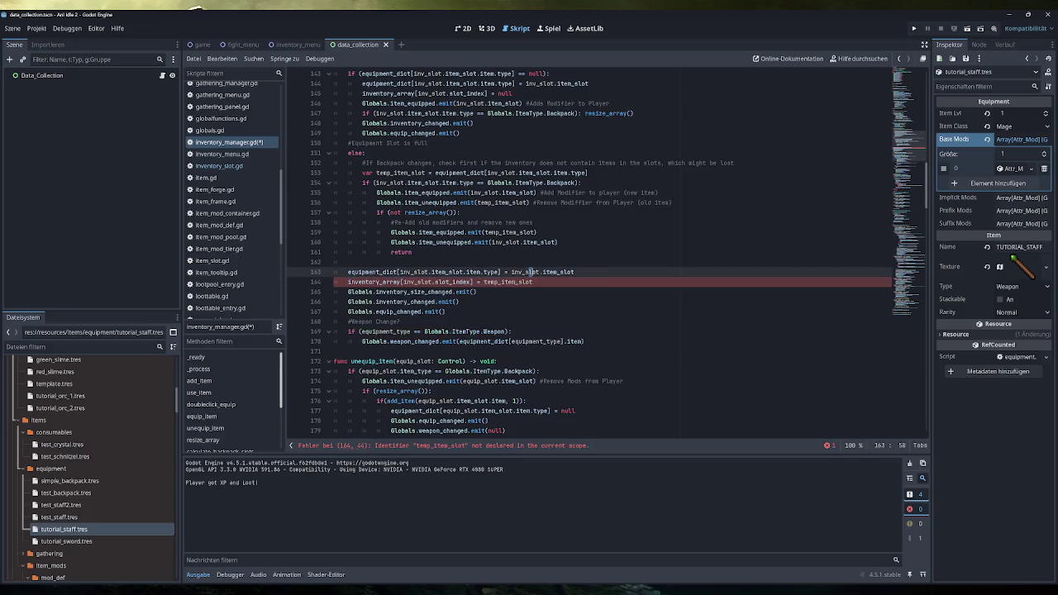
left_click_drag(533, 281, 348, 282)
mouse_move(446, 311)
left_mouse_down()
mouse_move(446, 301)
mouse_move(348, 282)
mouse_move(348, 272)
left_mouse_up()
key("Tab")
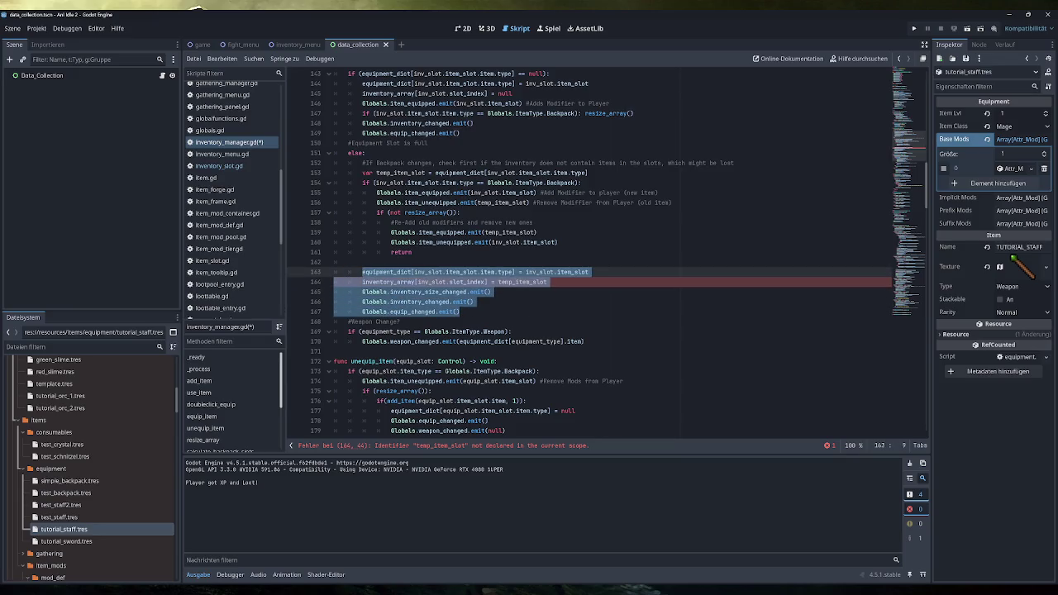
- Check the inventory_size_changed emit line in the swap branch and save inventory_manager.gd
left_click(412, 252)
left_click_drag(588, 272, 364, 272)
left_click_drag(547, 282, 362, 282)
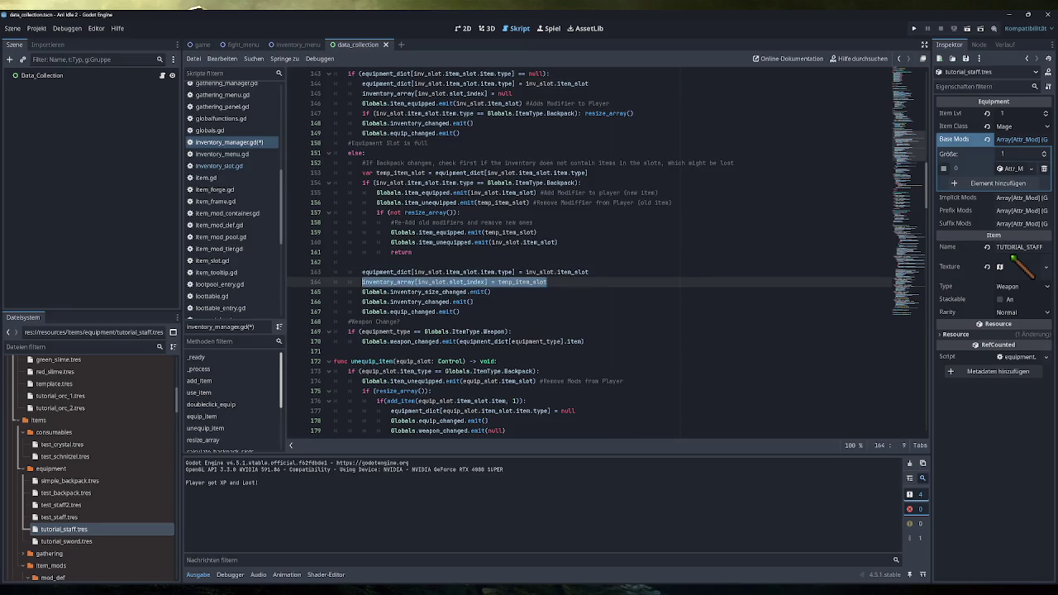
left_click_drag(491, 292, 362, 292)
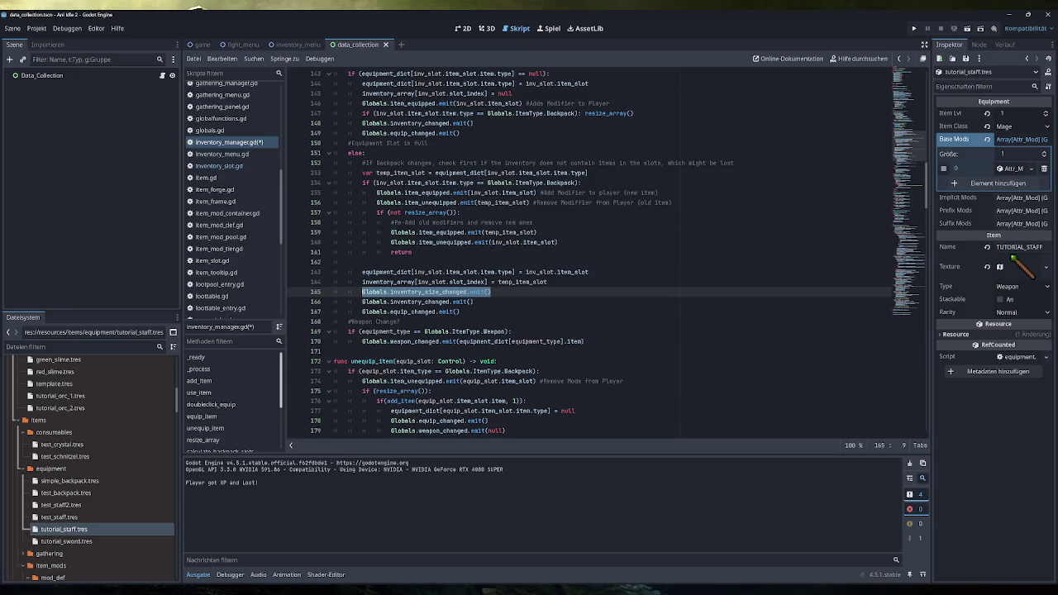
key("Down")
key("Down")
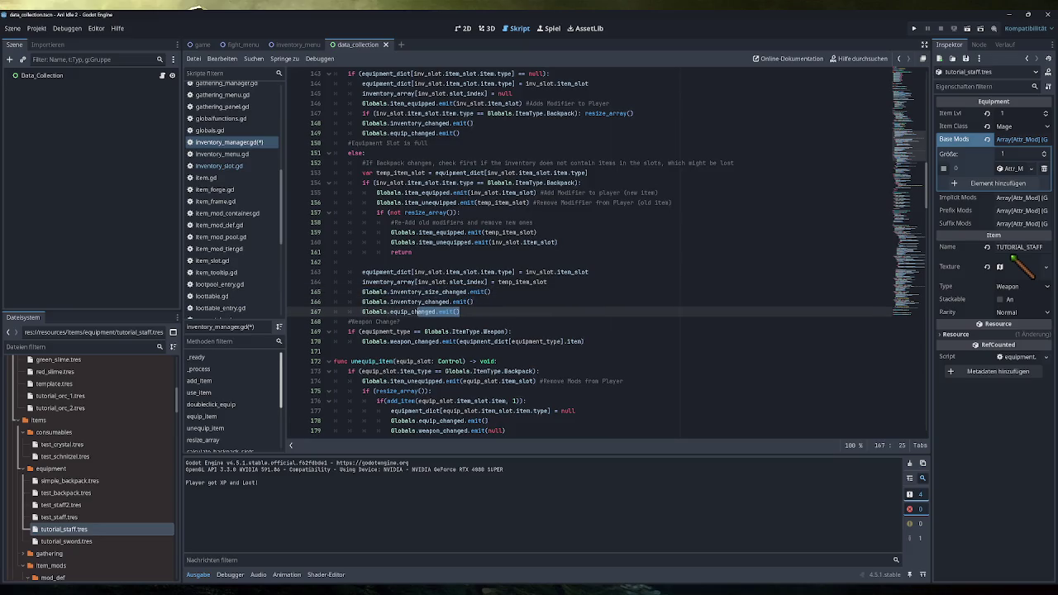
key("ctrl+s")
scroll(529, 272, "up", 2)
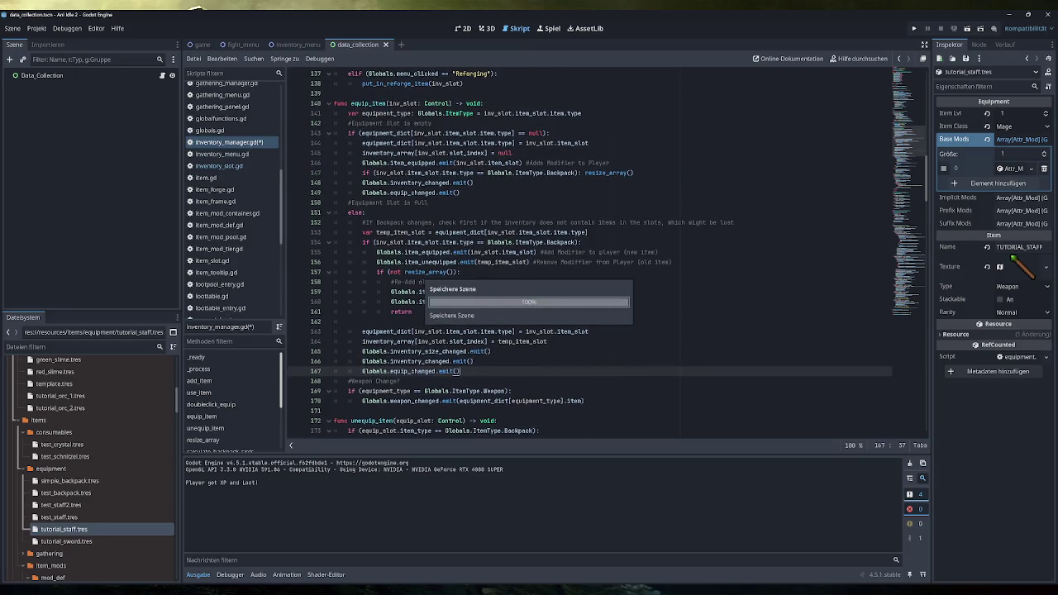
- Run the game, open the Fight screen and inventory panels, and maximize the game window
left_click(913, 29)
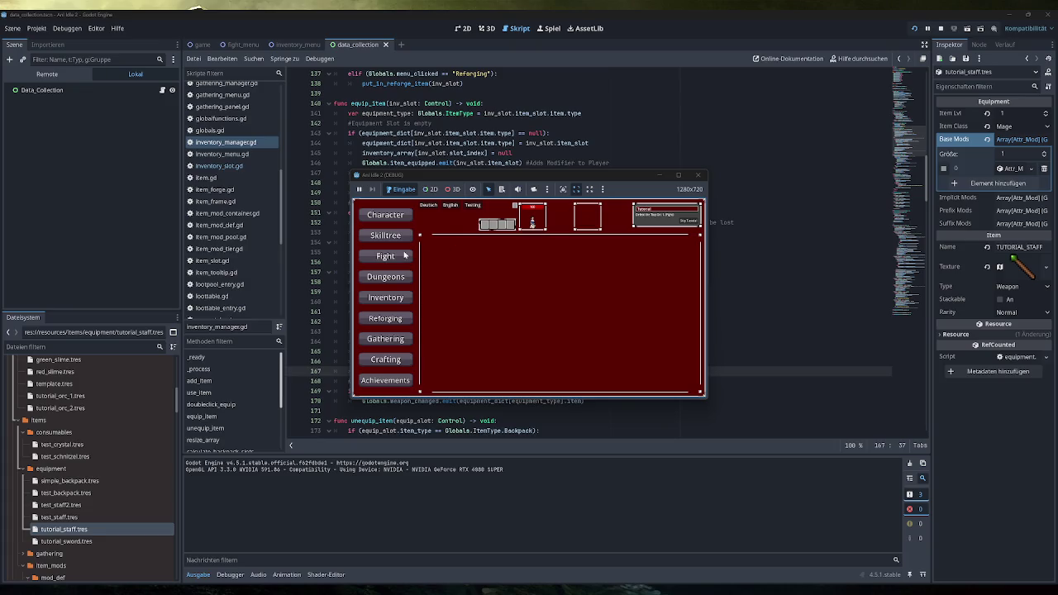
left_click(386, 256)
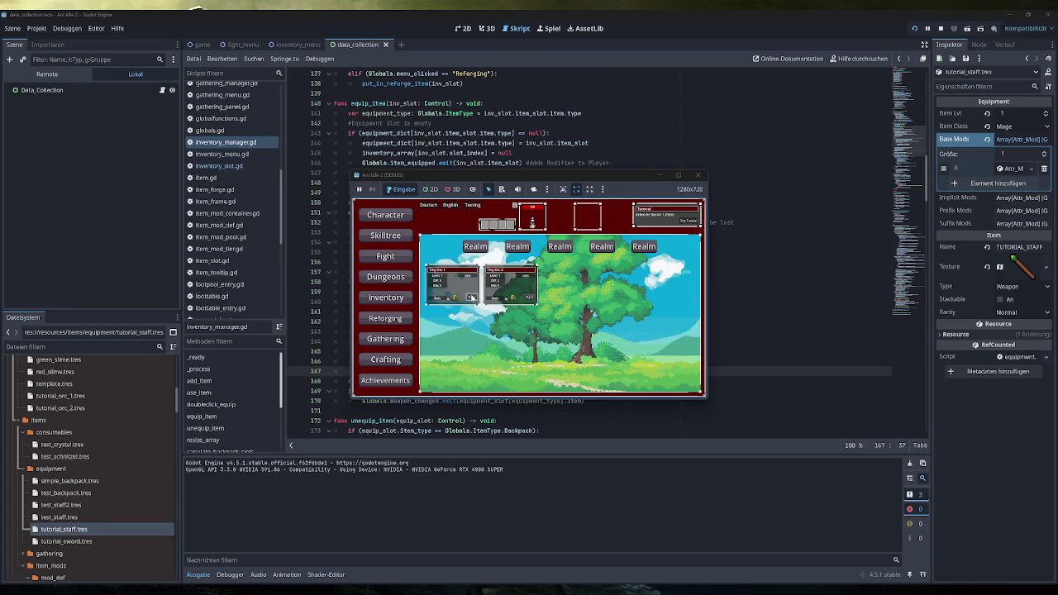
left_click(396, 303)
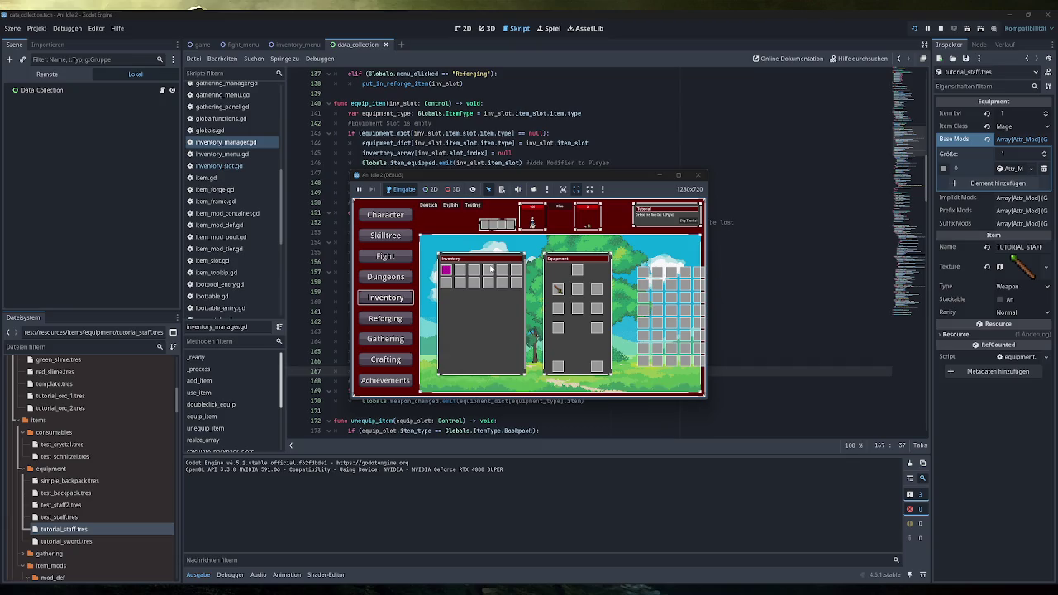
key("super+Up")
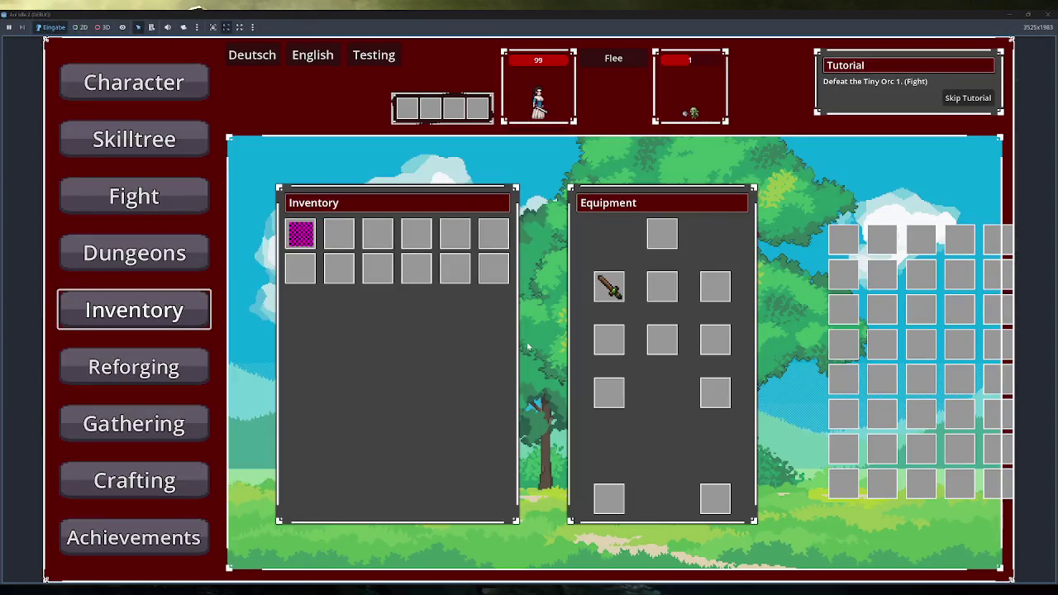
- Swap the Simple Staff and Training Sword in the weapon slot, checking the character stats
left_click(339, 235)
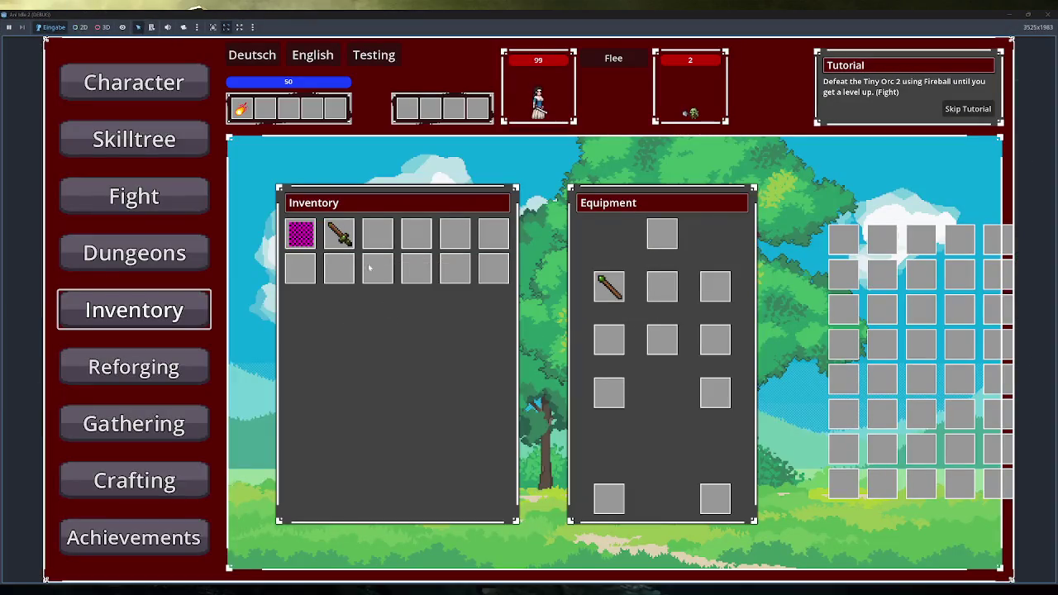
left_click(343, 244)
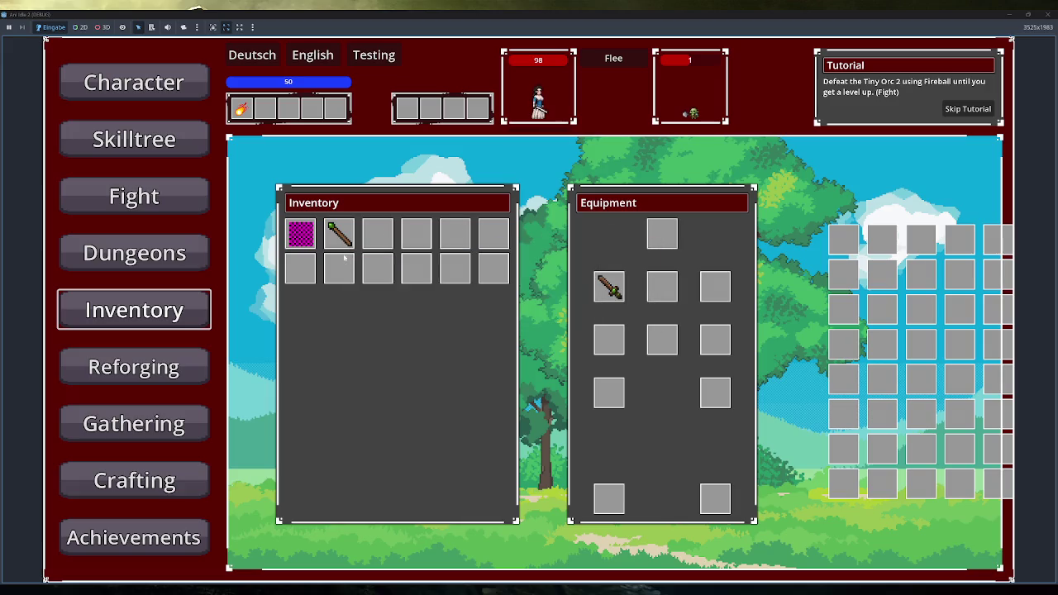
mouse_move(249, 106)
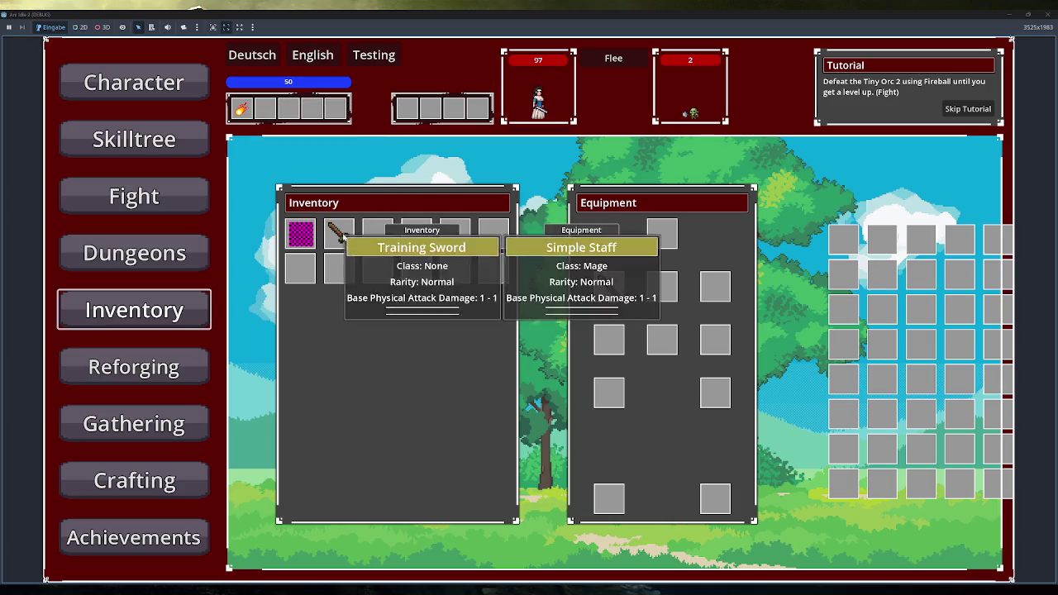
left_click(340, 237)
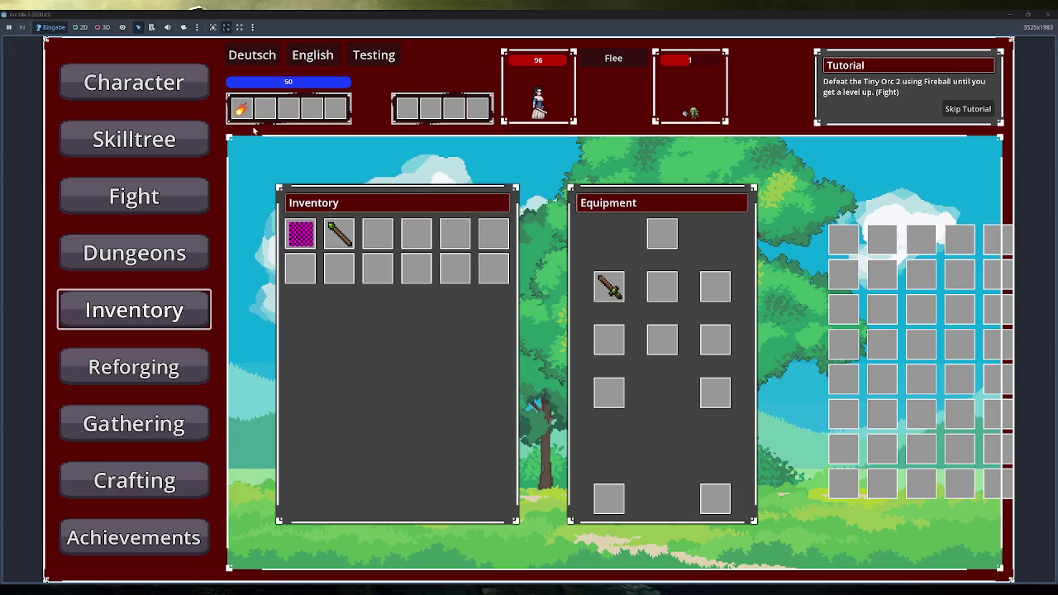
mouse_move(241, 108)
left_click(153, 84)
left_click(168, 303)
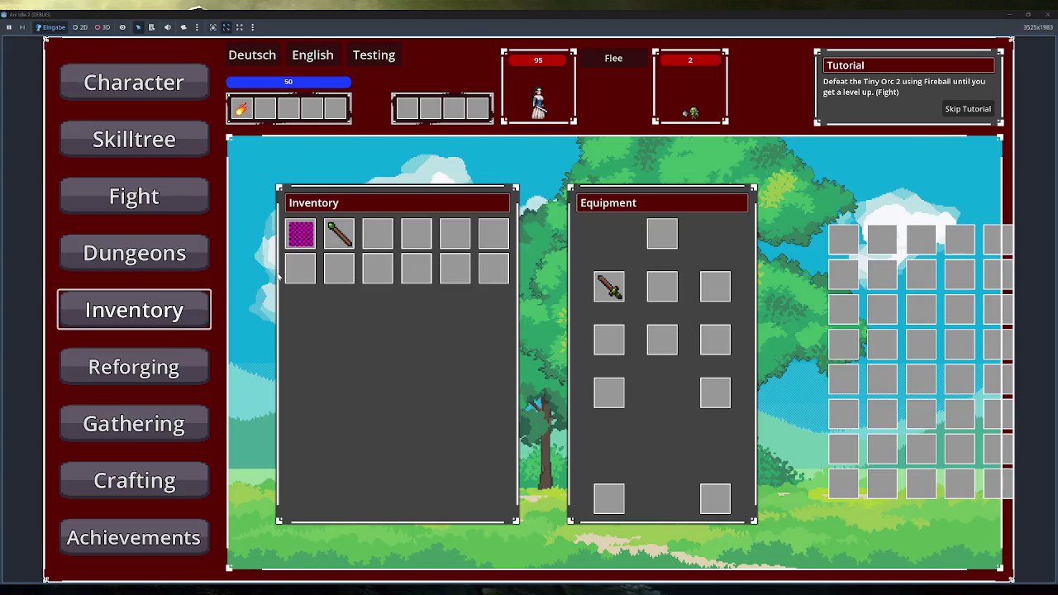
left_click(339, 234)
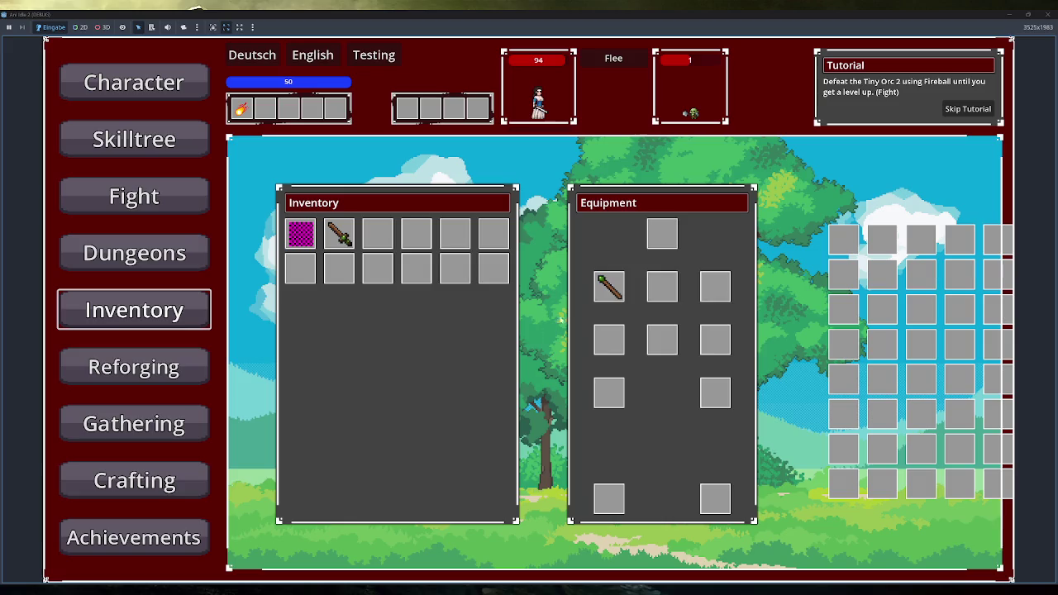
- Equip the Simple Backpack and repeatedly try unequipping it into the inventory grid
left_click(300, 233)
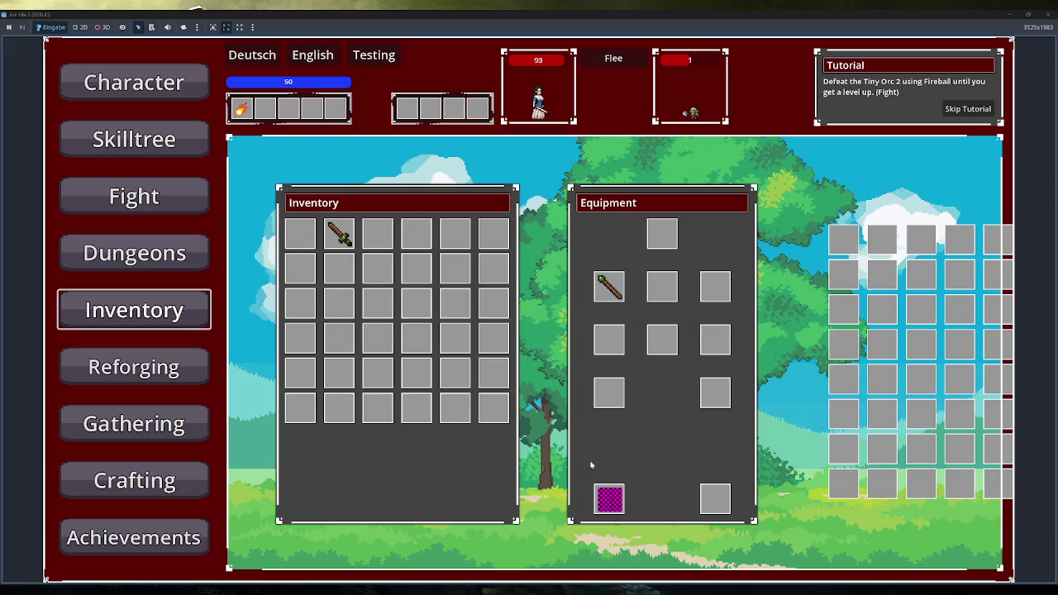
left_click(610, 498)
left_click(300, 234)
mouse_move(339, 233)
left_mouse_down()
mouse_move(339, 372)
mouse_move(368, 333)
left_mouse_up()
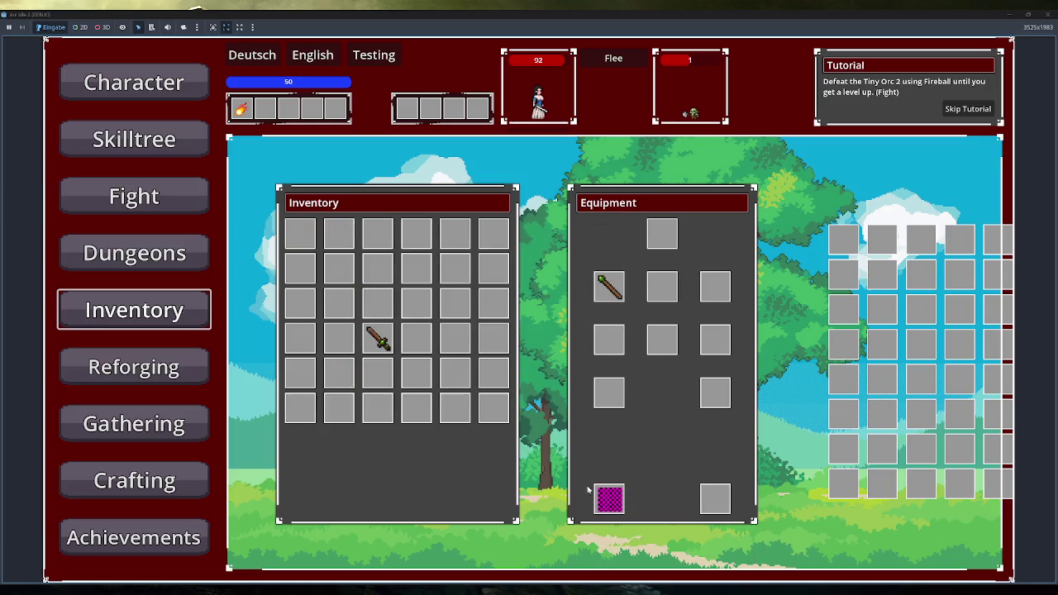
left_click_drag(609, 496, 300, 234)
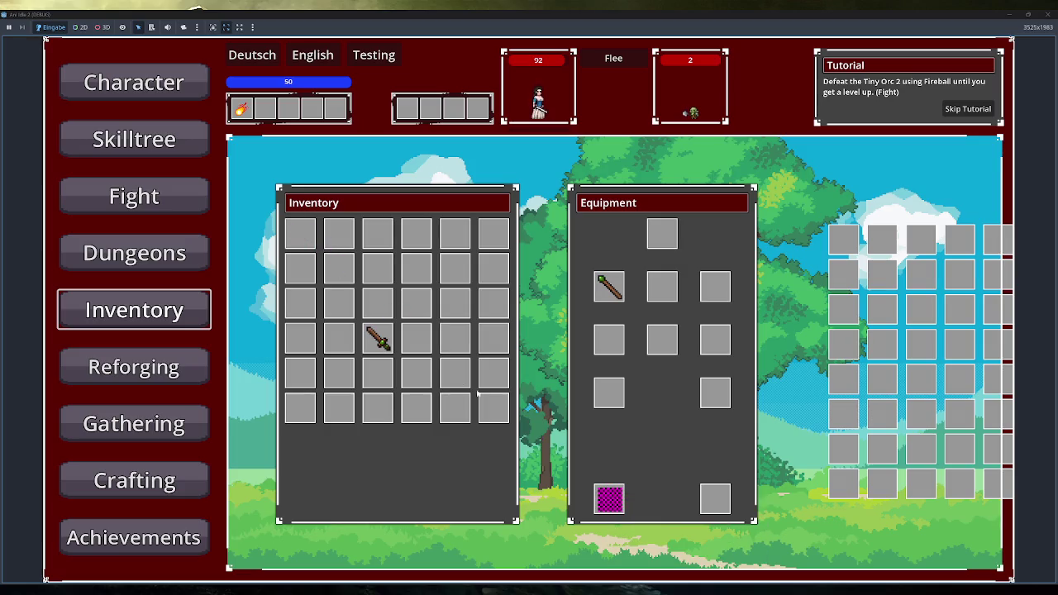
mouse_move(609, 499)
left_mouse_down()
mouse_move(392, 353)
mouse_move(441, 227)
mouse_move(455, 234)
mouse_move(372, 324)
mouse_move(300, 235)
left_mouse_up()
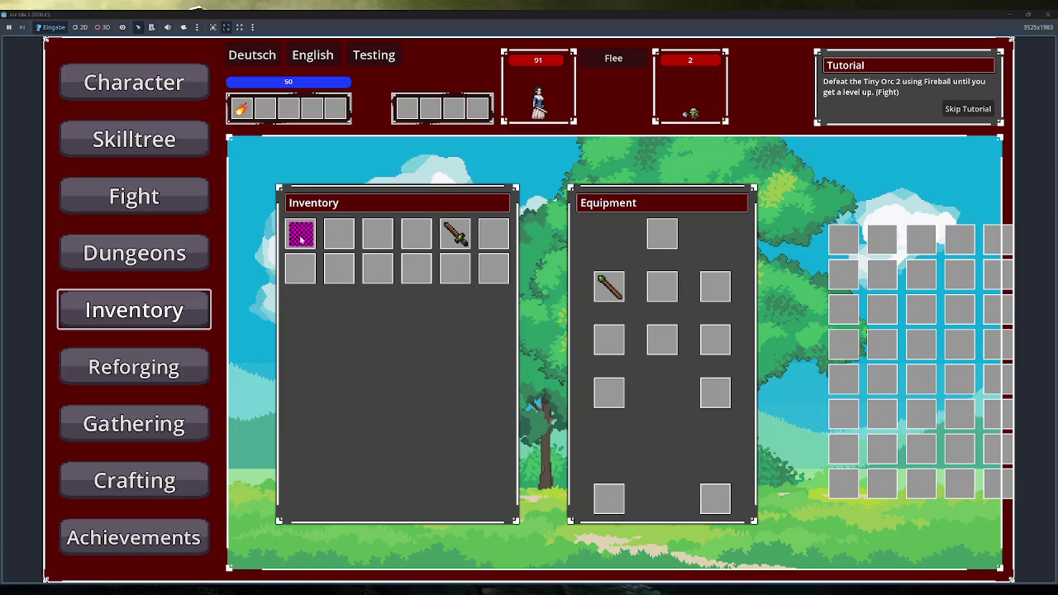
left_click_drag(454, 234, 610, 286)
mouse_move(300, 234)
left_mouse_down()
mouse_move(620, 477)
mouse_move(610, 498)
left_mouse_up()
mouse_move(610, 286)
left_mouse_down()
mouse_move(480, 323)
mouse_move(454, 304)
left_mouse_up()
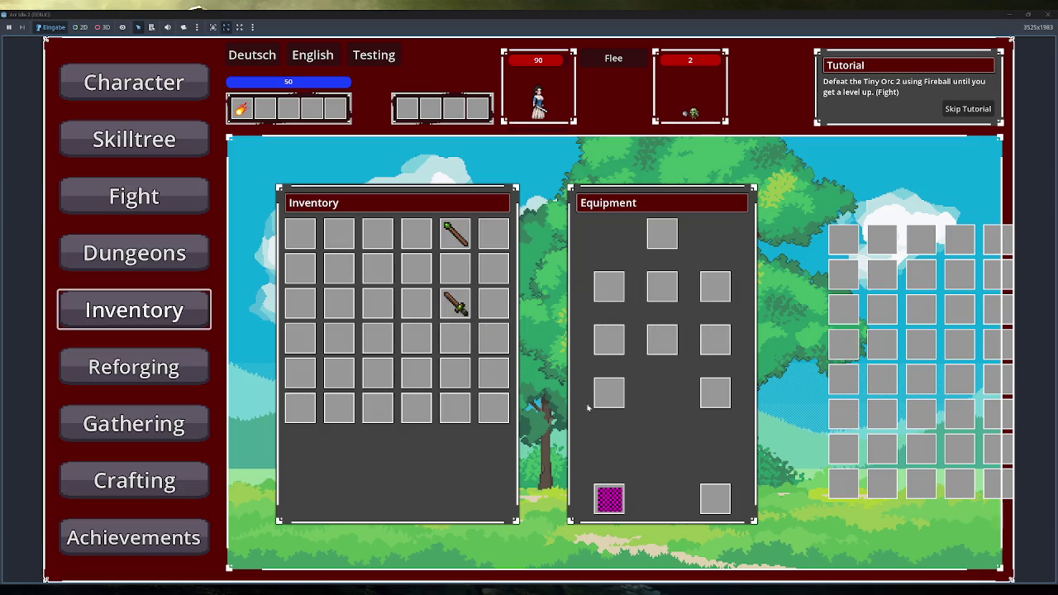
mouse_move(609, 498)
left_mouse_down()
mouse_move(454, 362)
mouse_move(415, 304)
left_mouse_up()
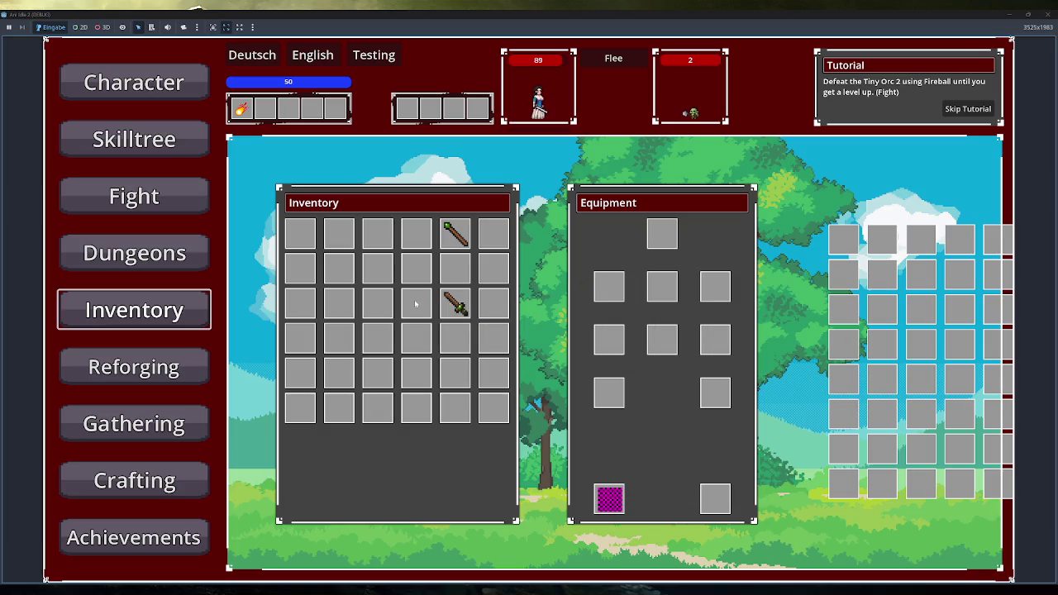
- Spawn test items with Testing, retry taking off the backpack, then close the game
left_click(385, 57)
mouse_move(295, 234)
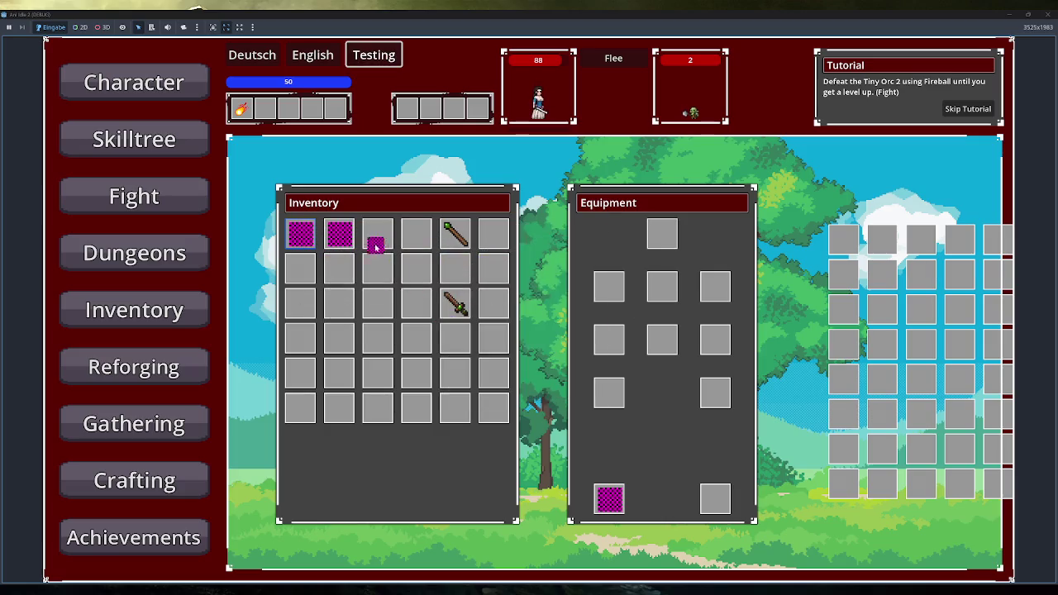
mouse_move(615, 514)
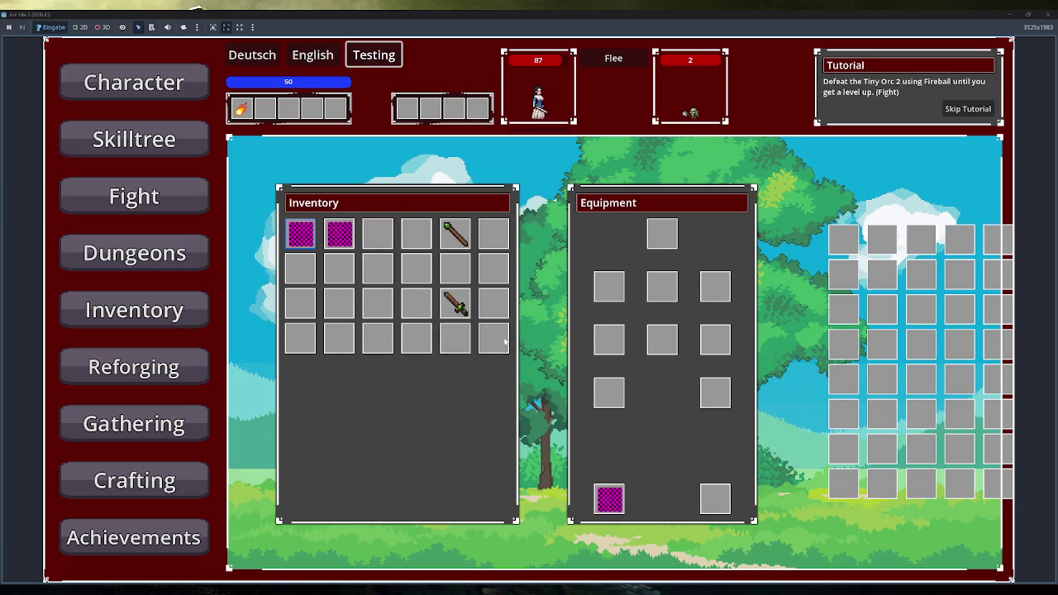
mouse_move(609, 500)
left_mouse_down()
mouse_move(481, 330)
mouse_move(387, 242)
left_mouse_up()
mouse_move(331, 238)
mouse_move(349, 238)
left_mouse_down()
mouse_move(545, 418)
mouse_move(609, 500)
left_mouse_up()
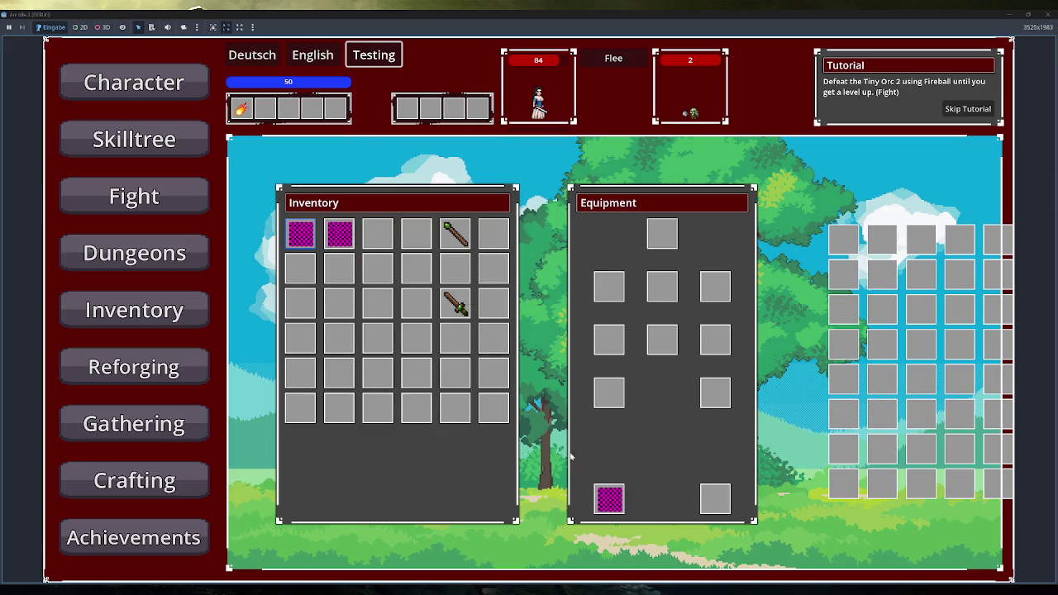
mouse_move(455, 304)
left_mouse_down()
mouse_move(420, 241)
mouse_move(421, 309)
mouse_move(417, 234)
left_mouse_up()
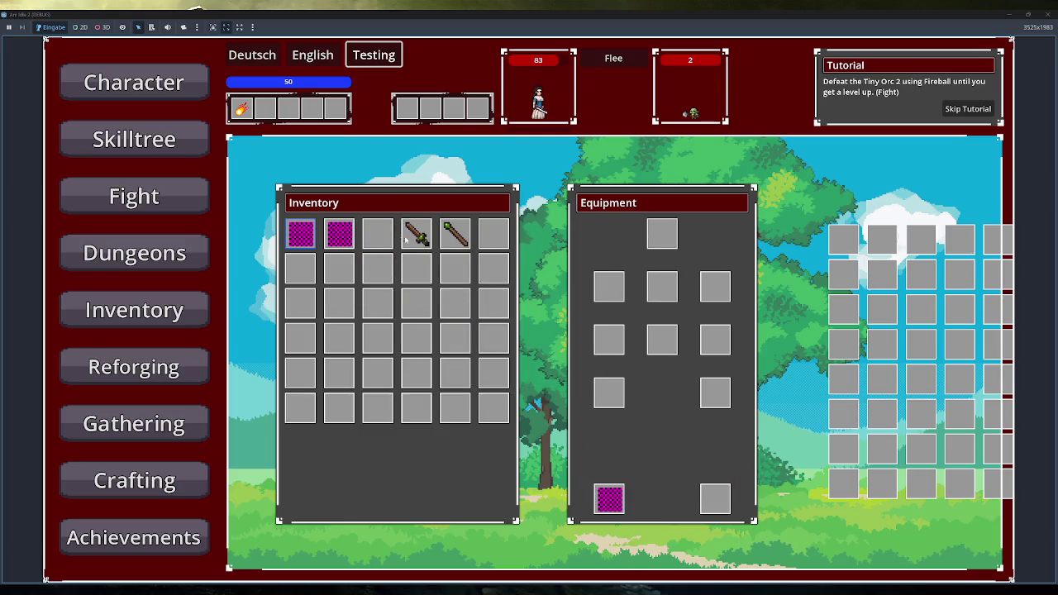
left_click_drag(609, 498, 432, 367)
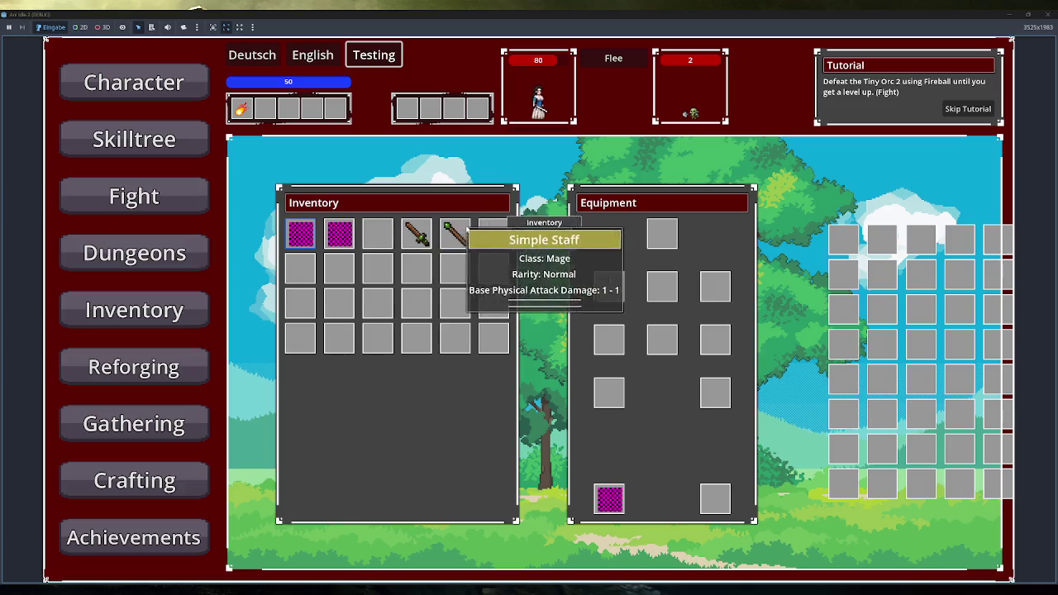
left_click(1045, 14)
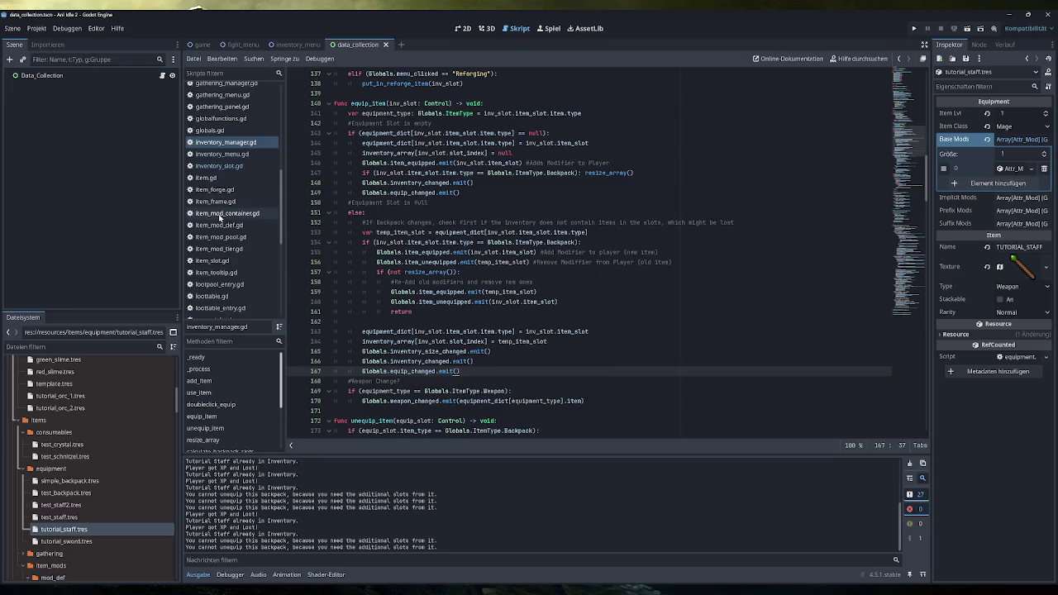
scroll(220, 218, "up", 3)
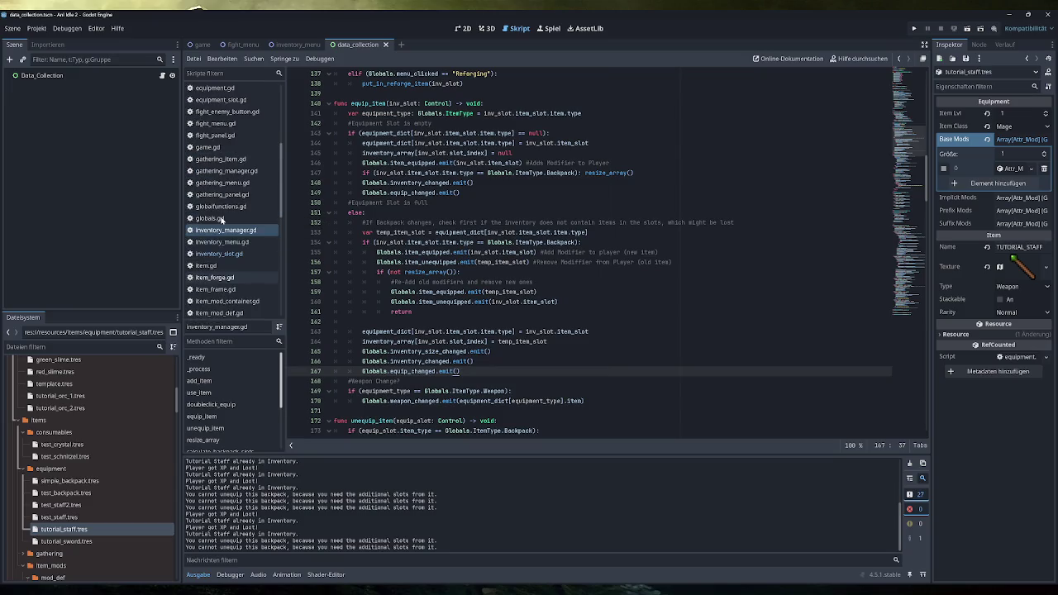
scroll(220, 218, "up", 2)
left_click(208, 205)
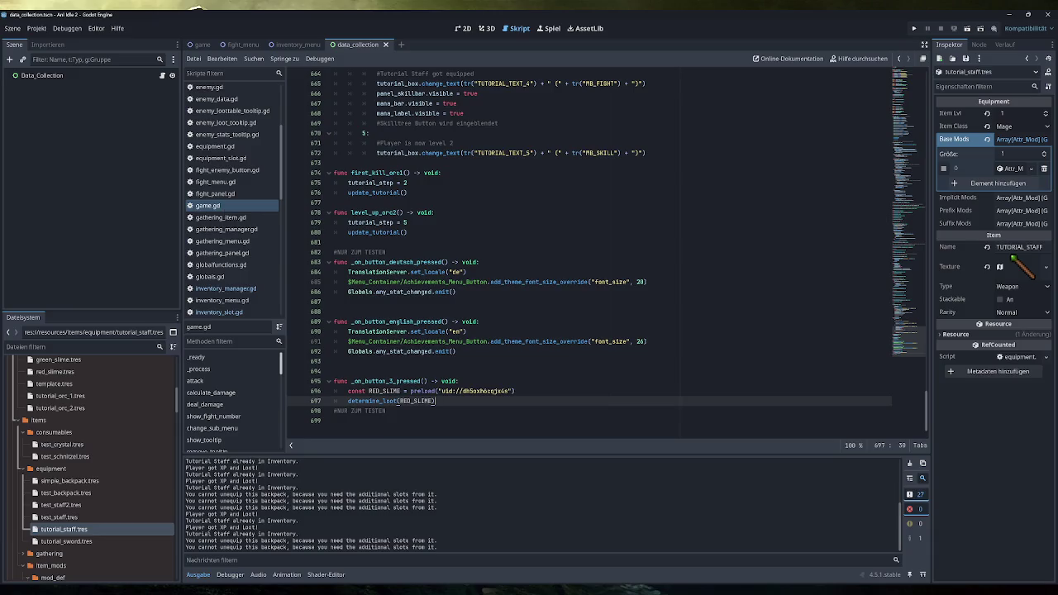
scroll(612, 248, "up", 20)
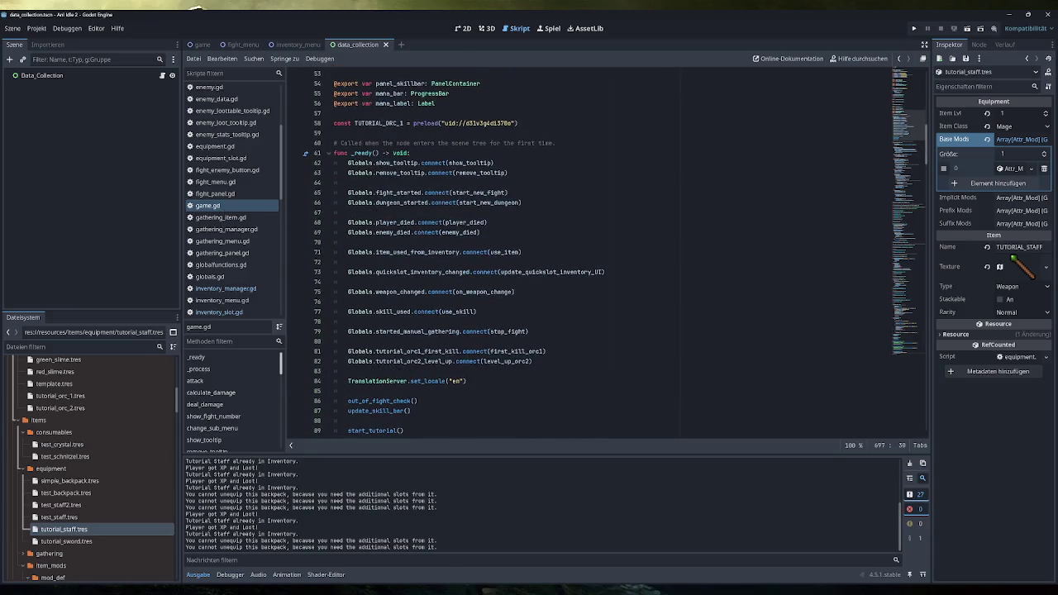
left_click(484, 291, "ctrl")
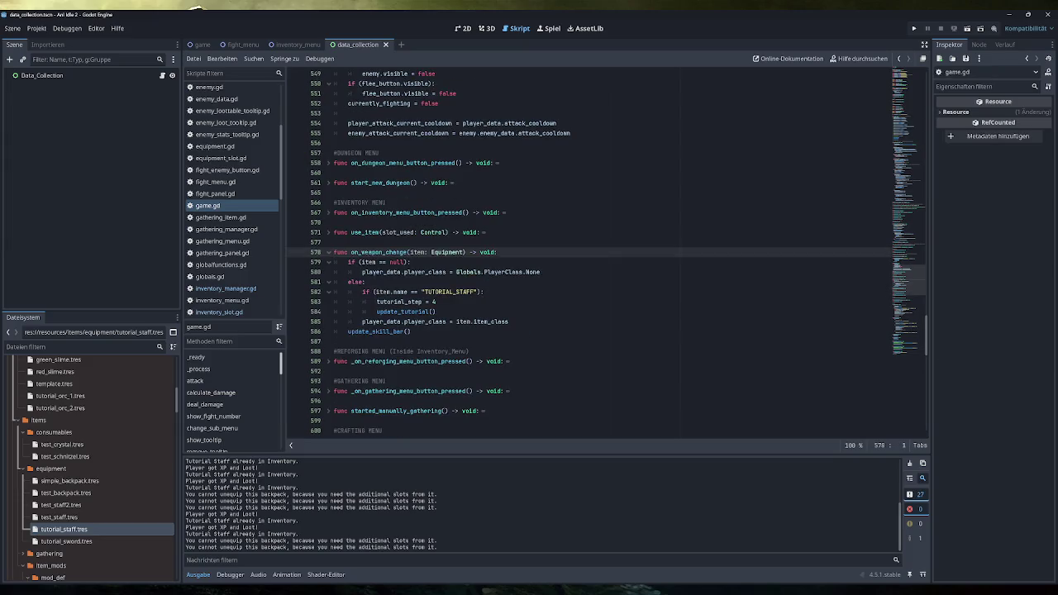
key("Down")
key("Down")
key("End")
key("shift+Home")
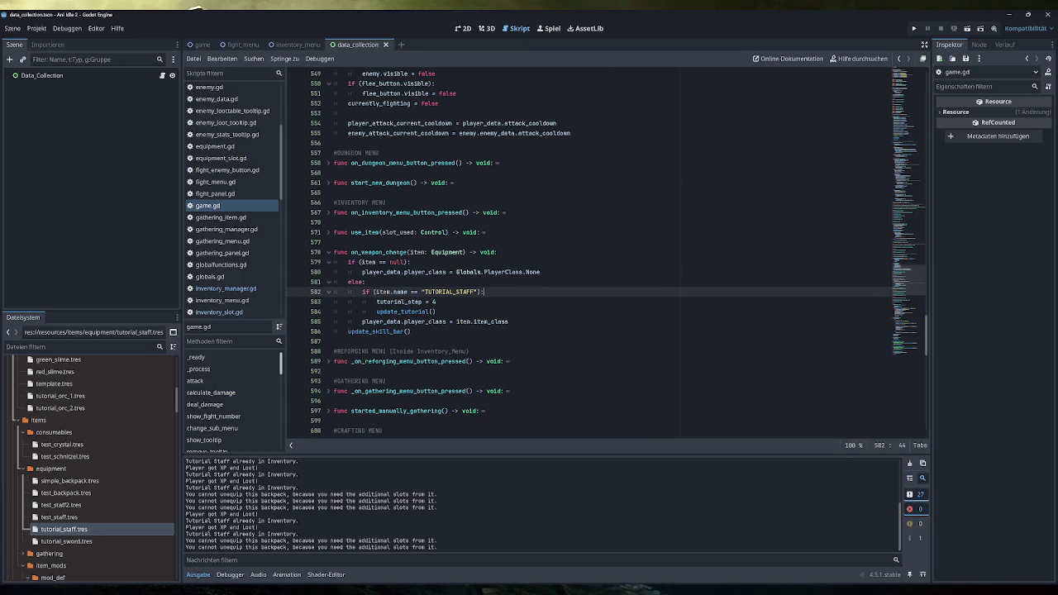
left_click_drag(484, 292, 333, 291)
mouse_move(437, 301)
left_mouse_down()
mouse_move(376, 302)
mouse_move(376, 312)
left_mouse_up()
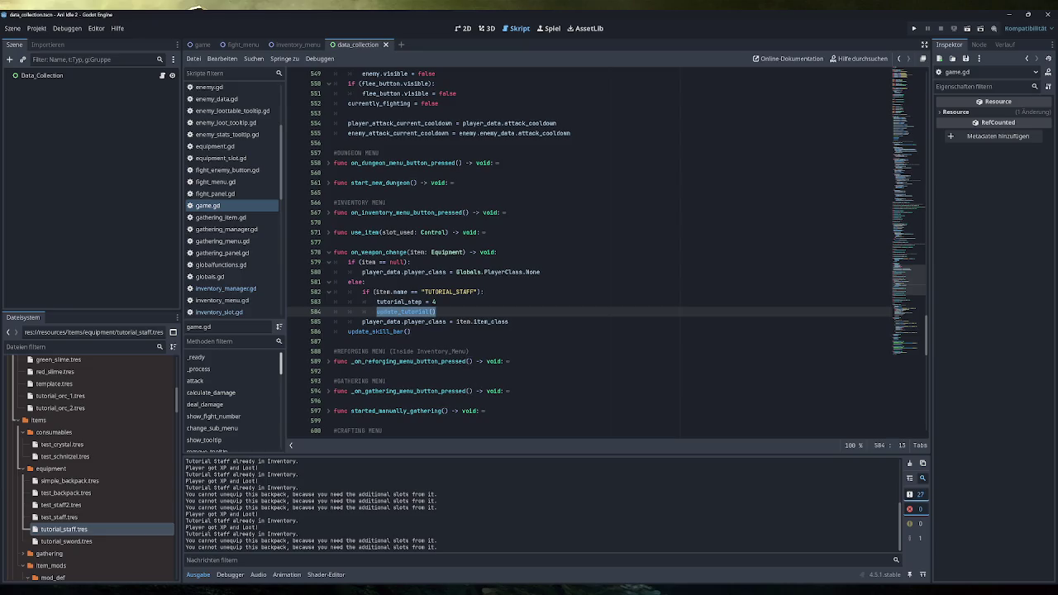
left_click(436, 312)
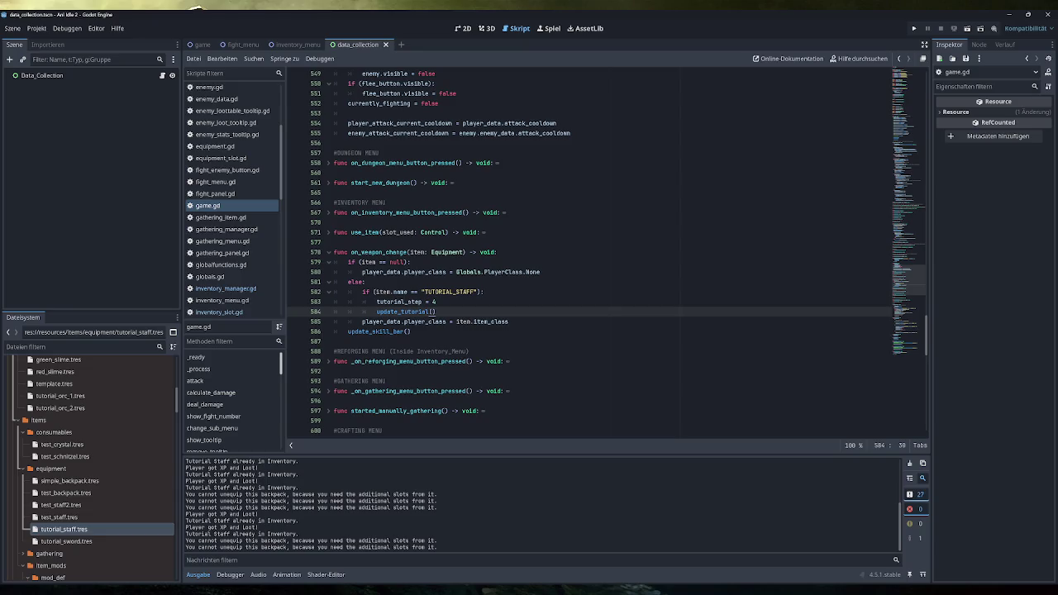
left_click(436, 302)
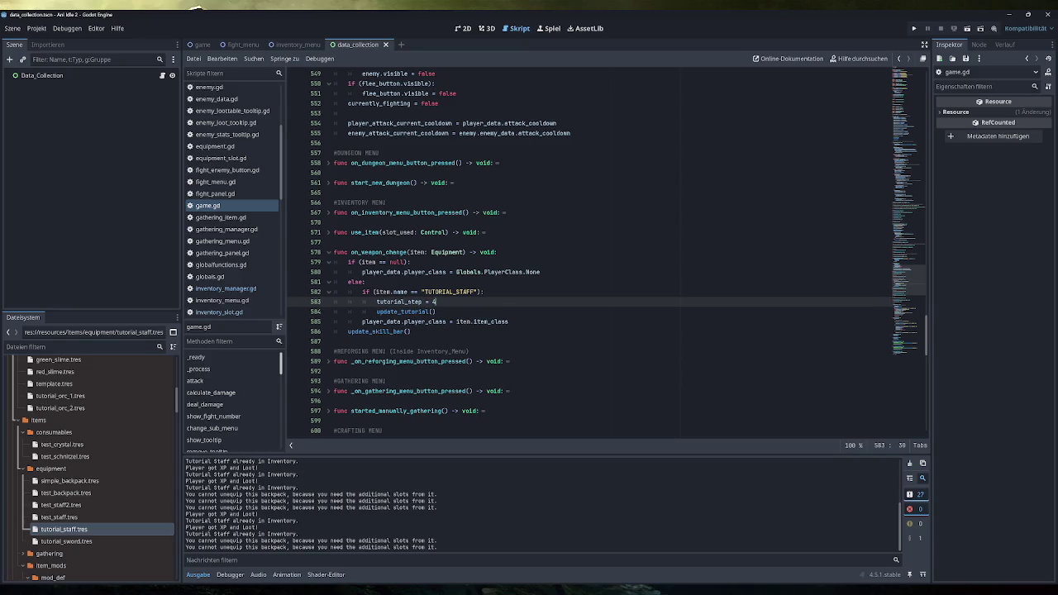
left_click_drag(437, 302, 380, 302)
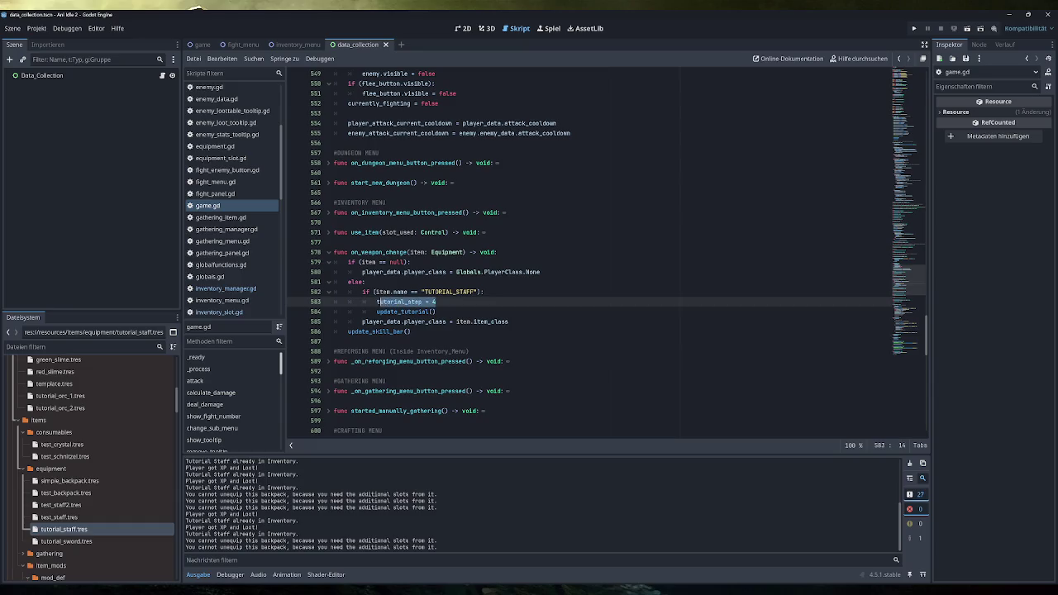
left_click(436, 302)
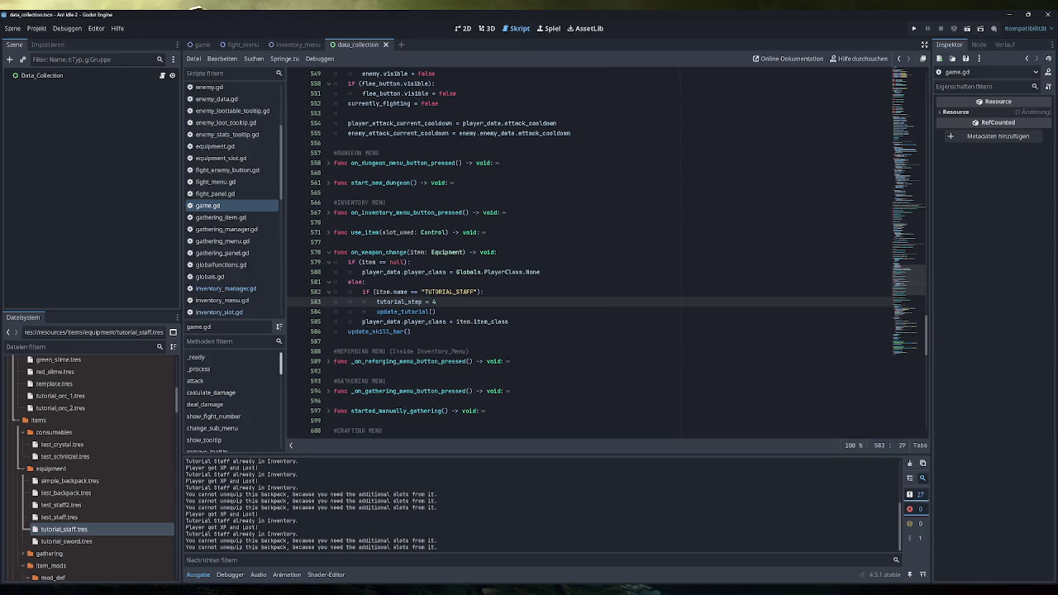
- Change line 583 to tutorial_step = max(tutorial_step, 4) and save game.gd
type("max(")
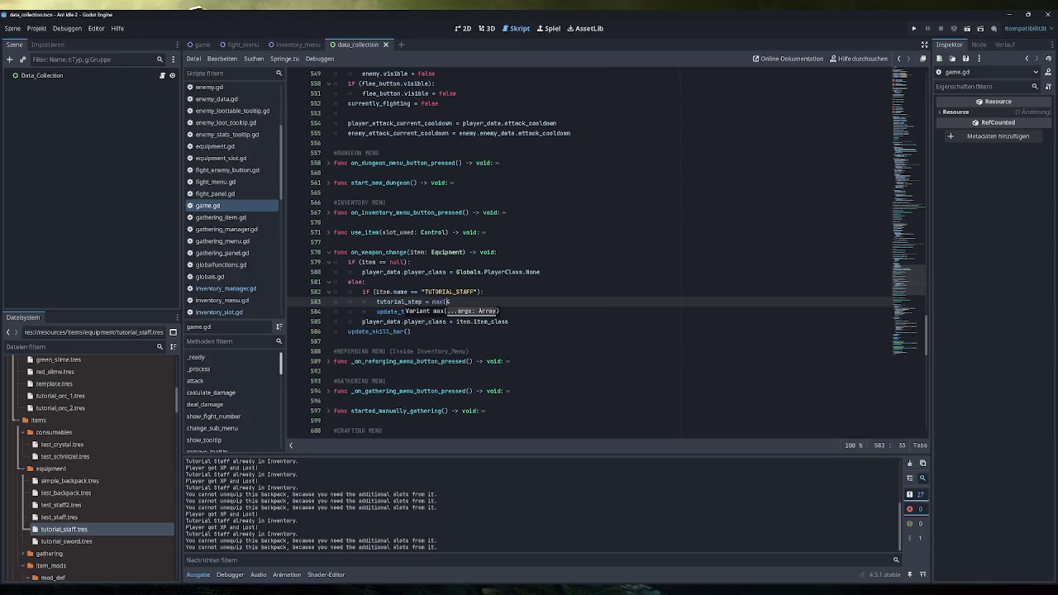
key("Right")
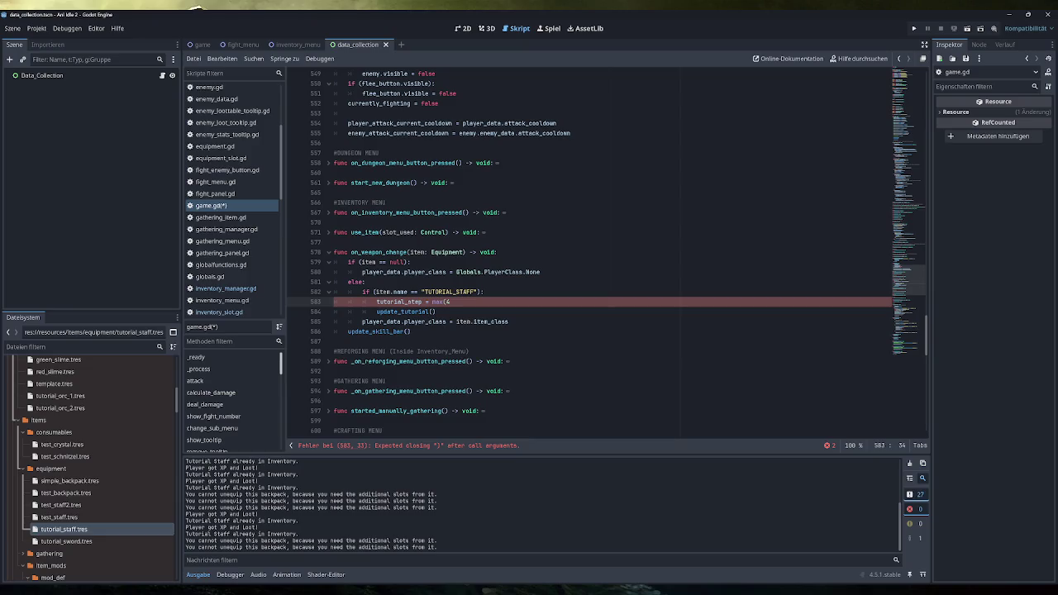
double_click(401, 301)
key("ctrl+c")
left_click(447, 301)
key("ctrl+v")
type(",")
key("Right")
type(")")
key("ctrl+s")
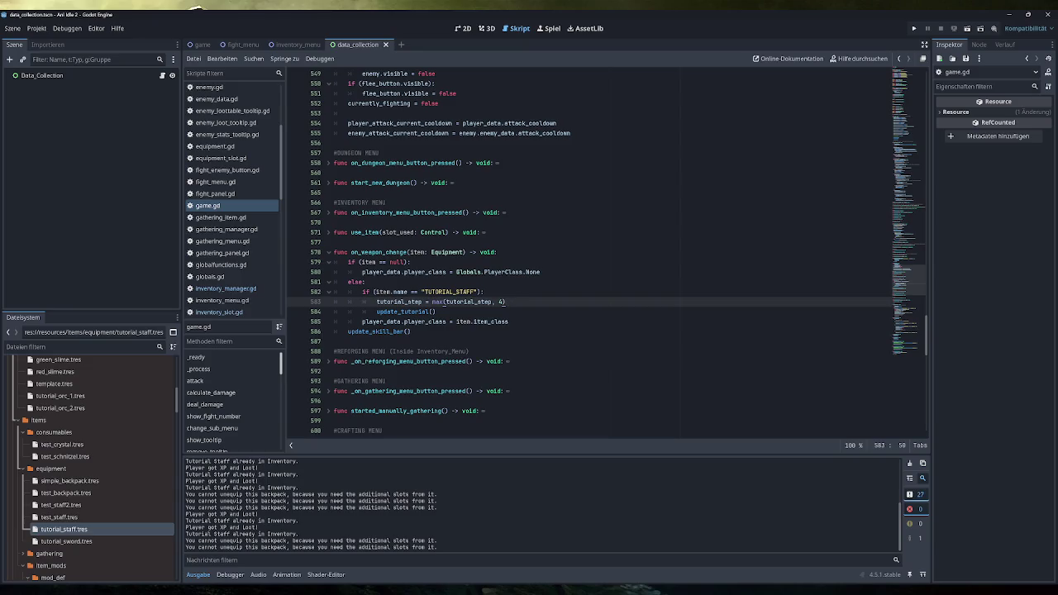
- Select the player_class assignment on line 585, then jump to the update_skill_bar definition
left_click(426, 322)
double_click(425, 321)
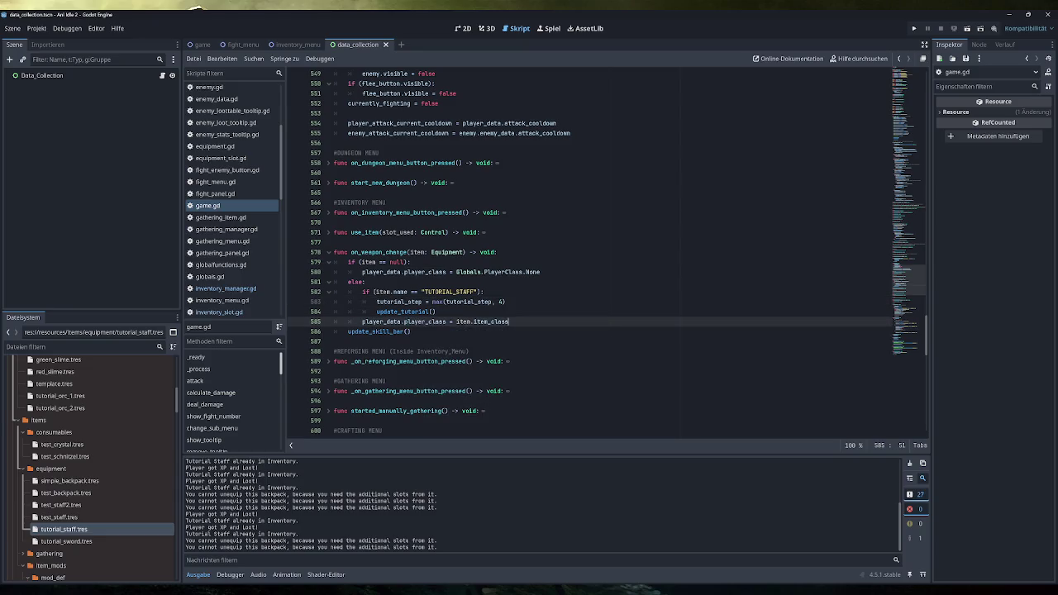
left_click_drag(508, 321, 362, 321)
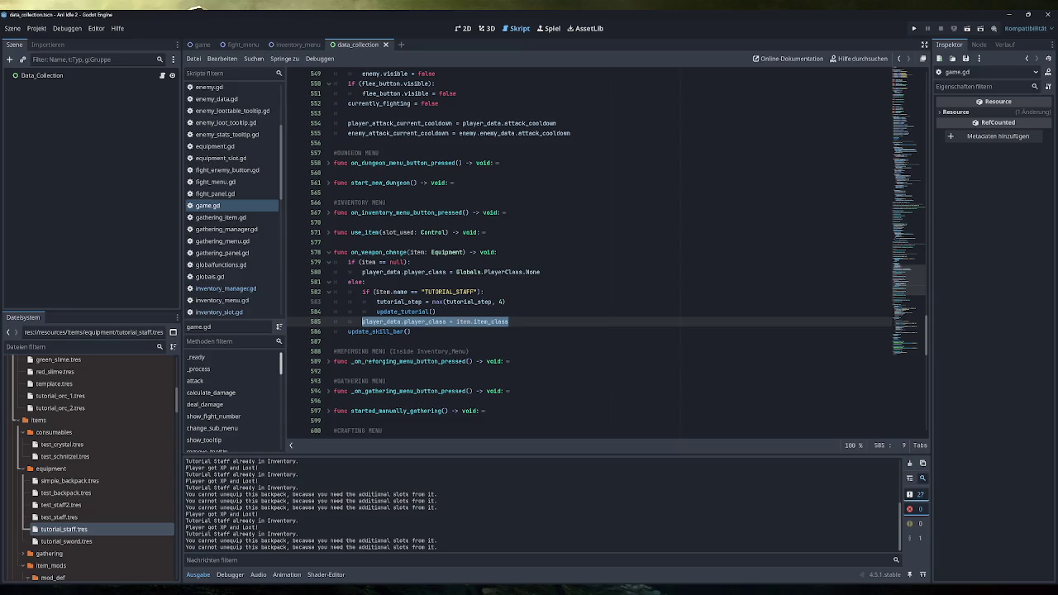
left_click(380, 332)
left_click(380, 332, "ctrl")
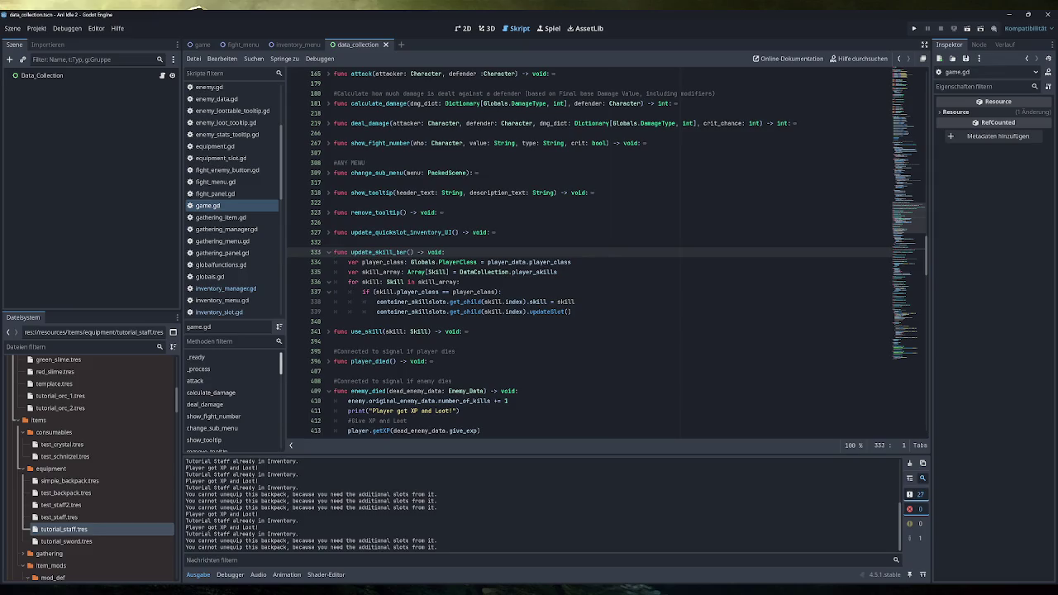
mouse_move(572, 262)
left_mouse_down()
mouse_move(396, 262)
mouse_move(547, 271)
mouse_move(348, 272)
left_mouse_up()
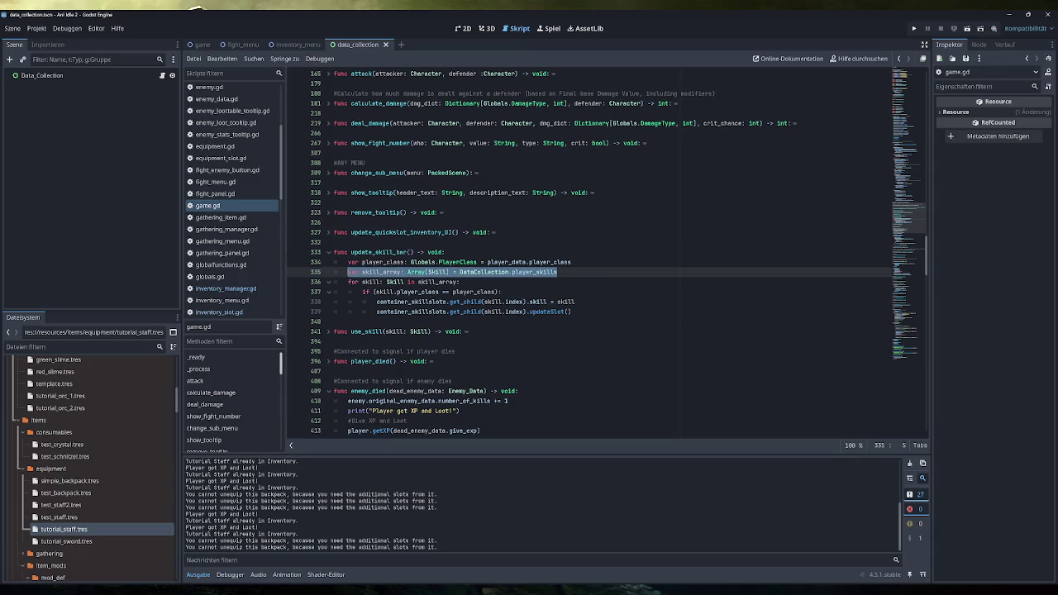
left_click(459, 281)
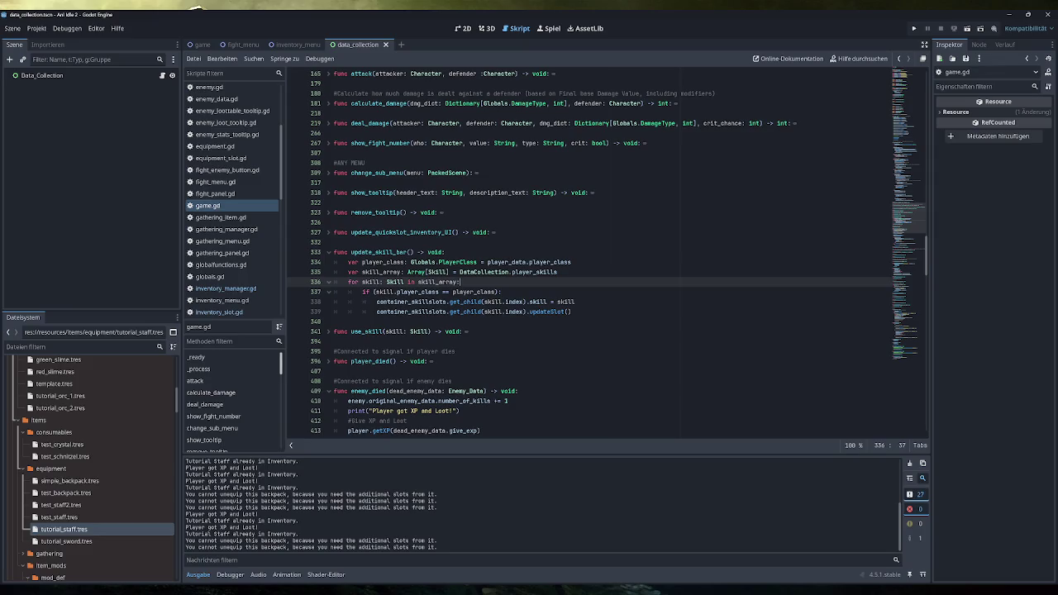
left_click(447, 292)
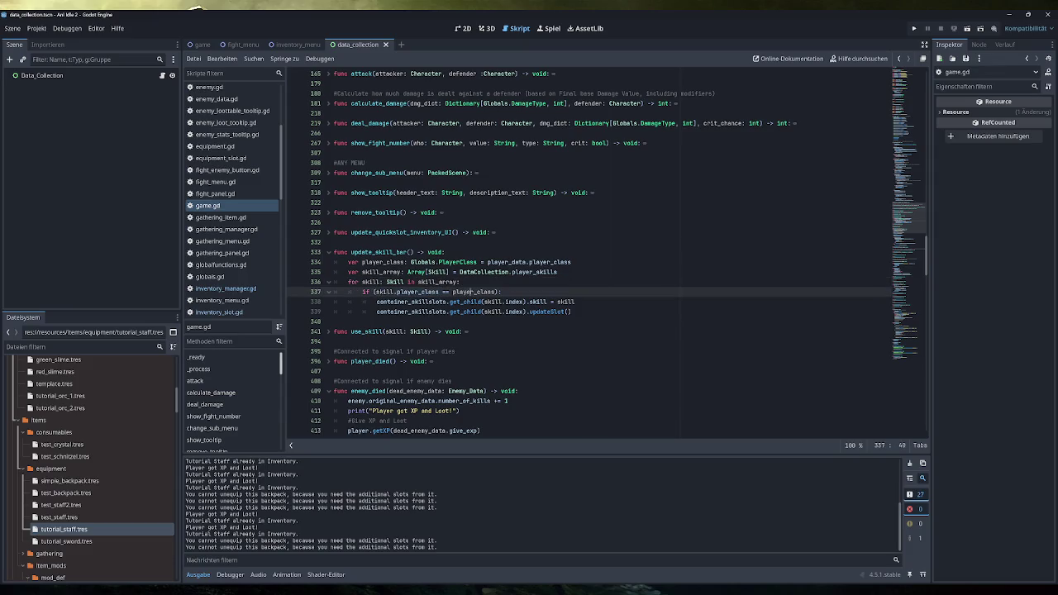
double_click(473, 292)
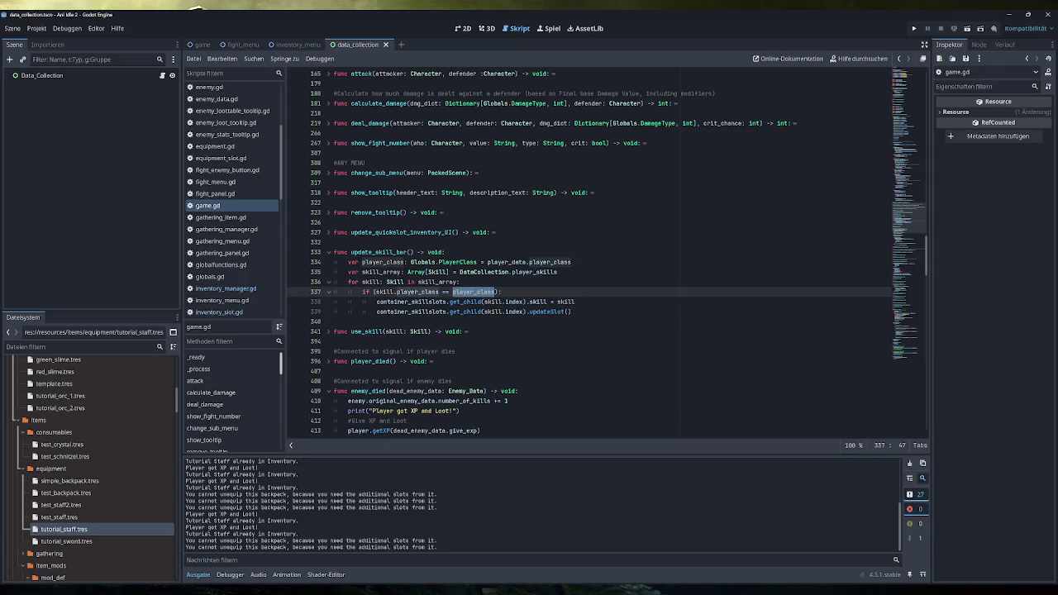
left_click(543, 312)
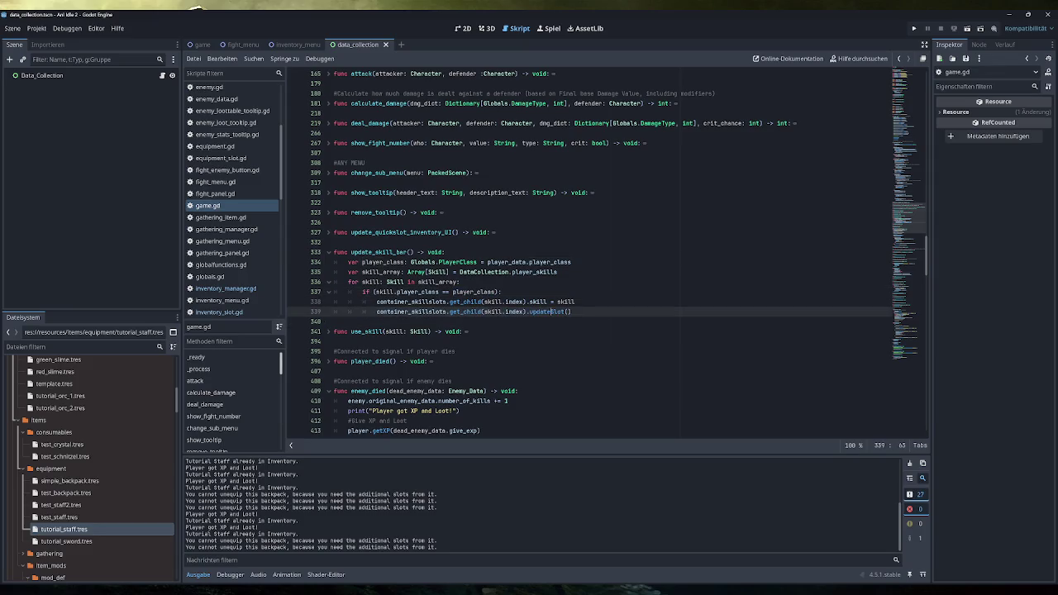
scroll(233, 203, "down", 10)
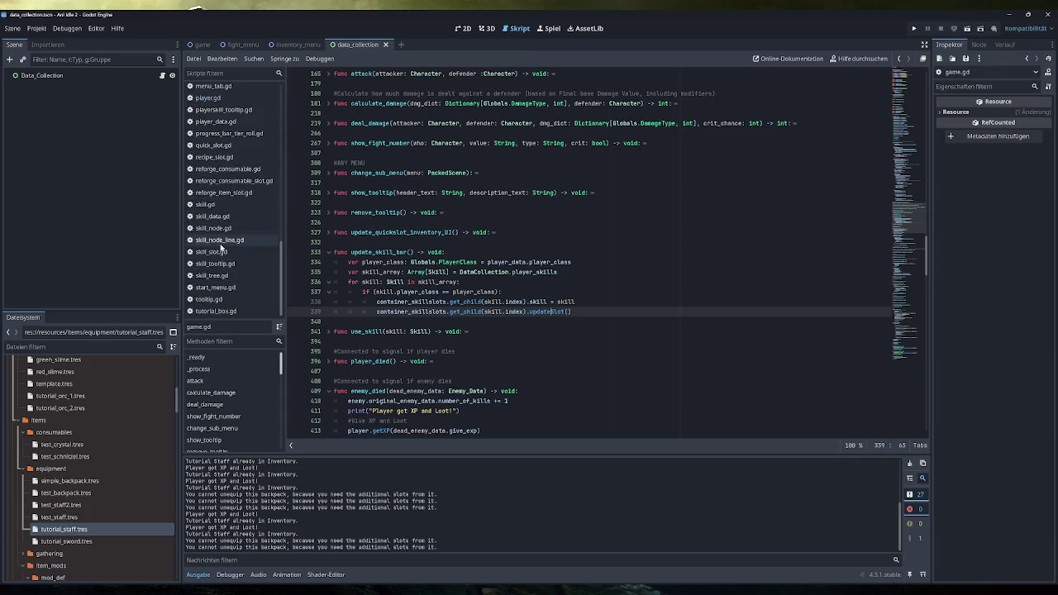
left_click(217, 251)
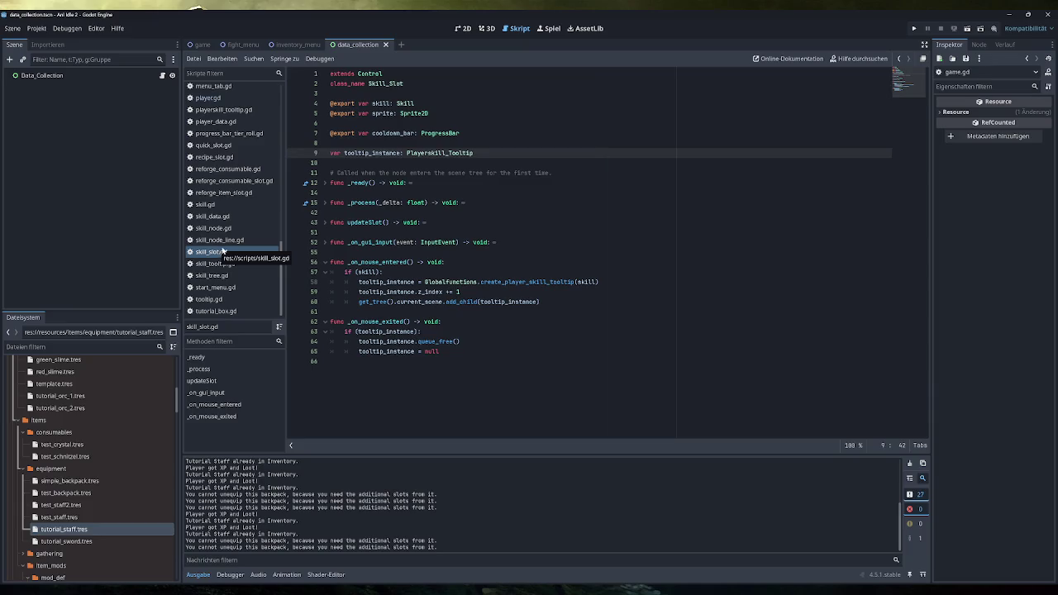
left_click(324, 222)
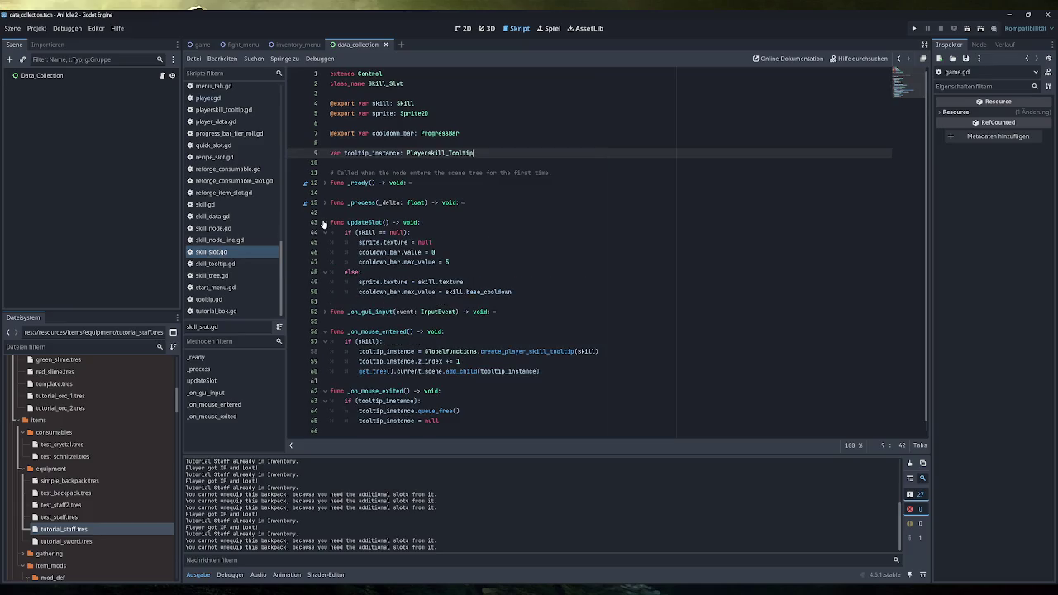
left_click_drag(431, 242, 410, 242)
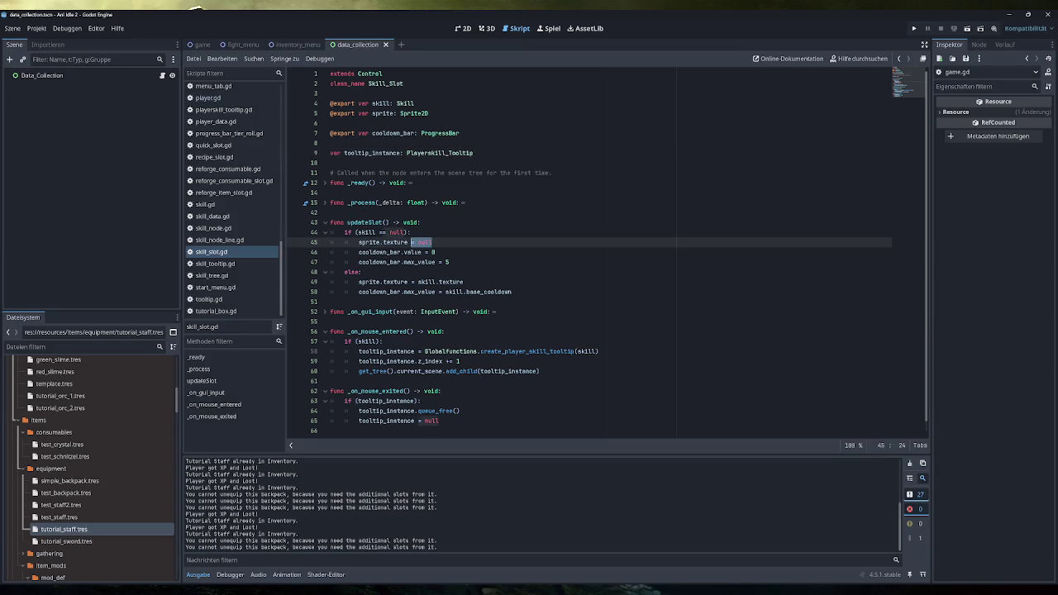
left_click(432, 242)
left_click(325, 223)
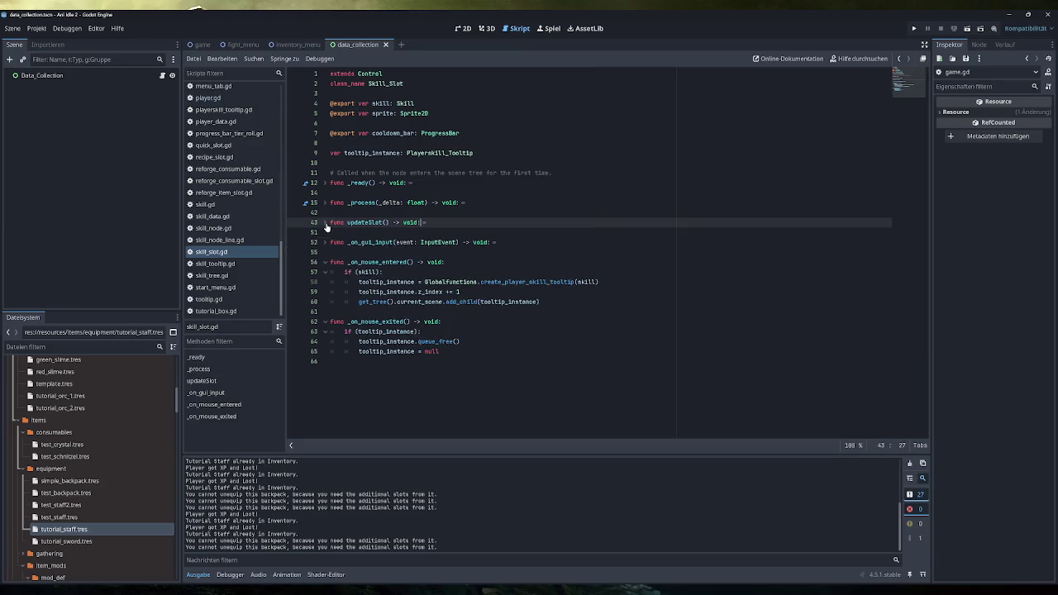
scroll(219, 219, "up", 5)
left_click(217, 215)
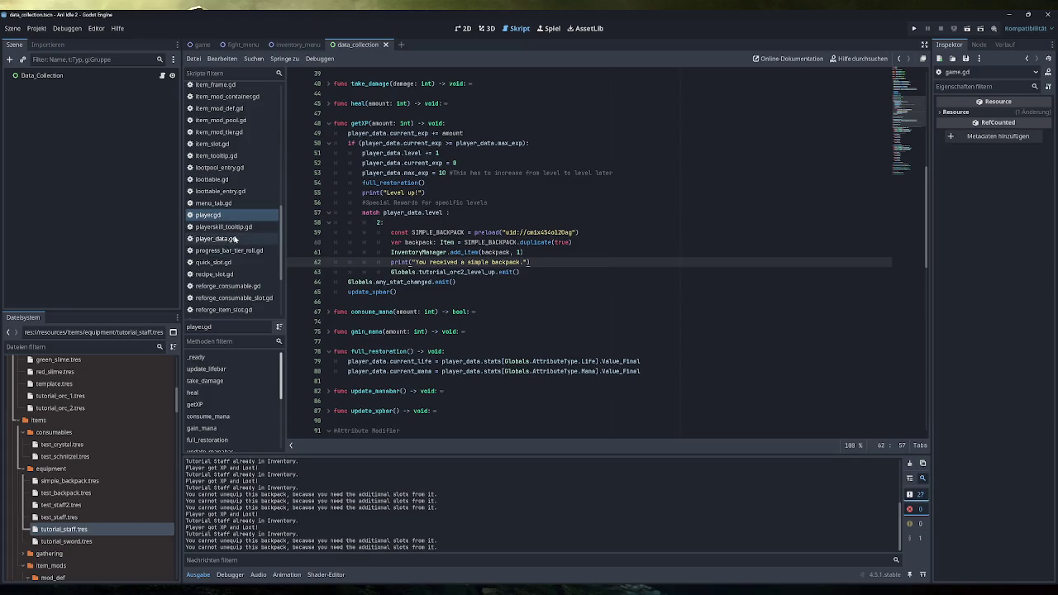
scroll(238, 239, "down", 5)
scroll(238, 239, "up", 8)
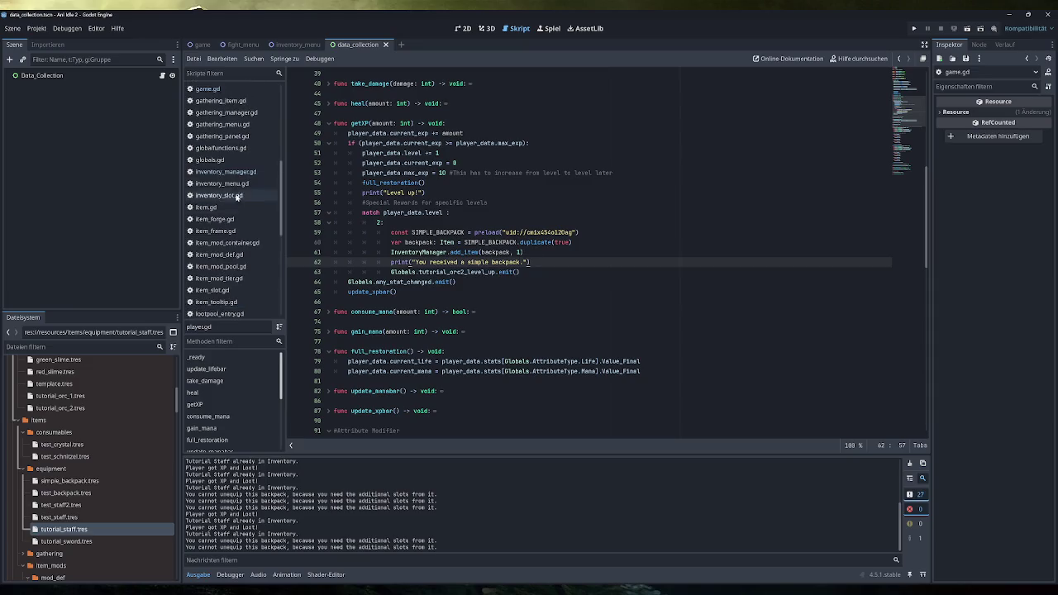
left_click(207, 89)
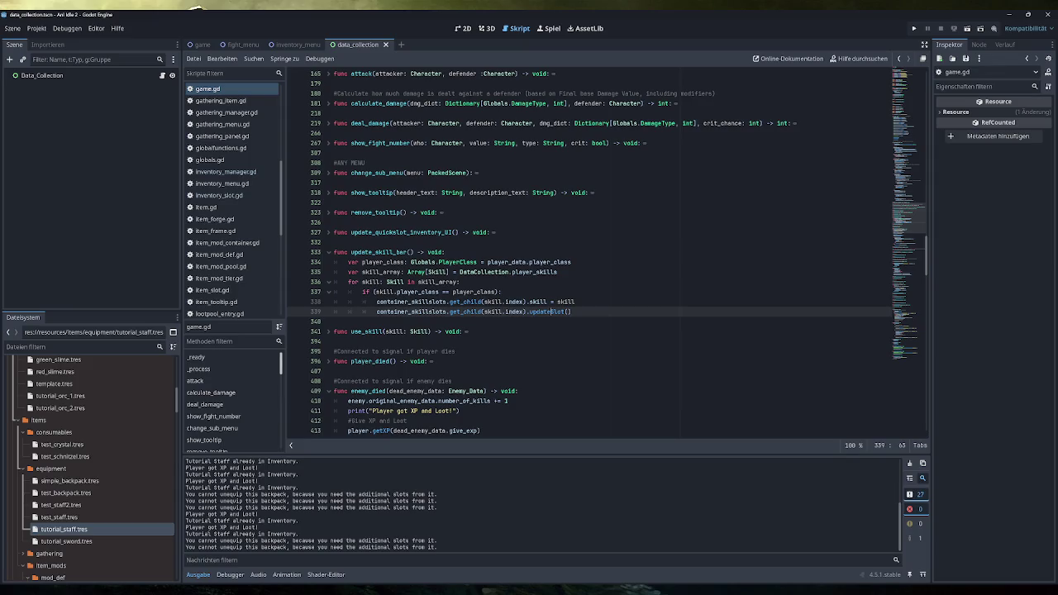
- After the skill_array line, add a loop over container_skillslots.get_children() with body container_skillslots.get_child(n).skill = null
left_click(558, 272)
key("Return")
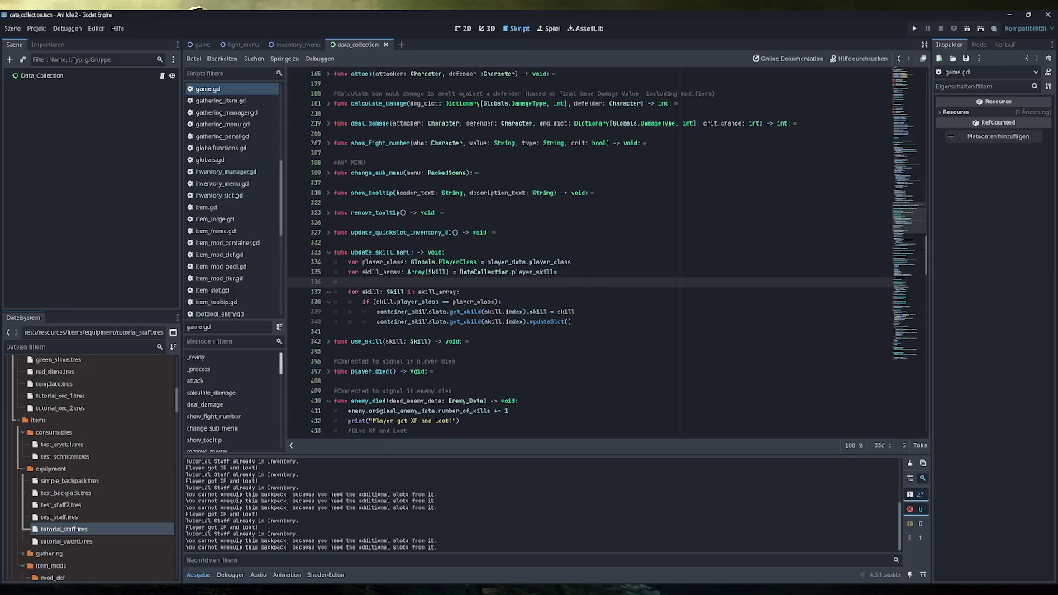
type("for")
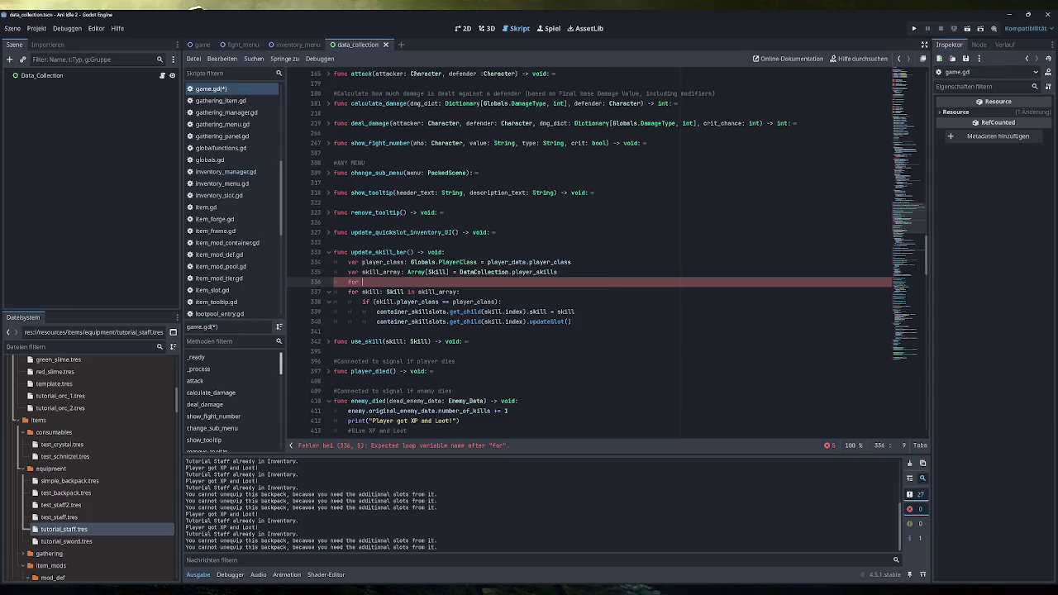
double_click(411, 312)
key("ctrl+c")
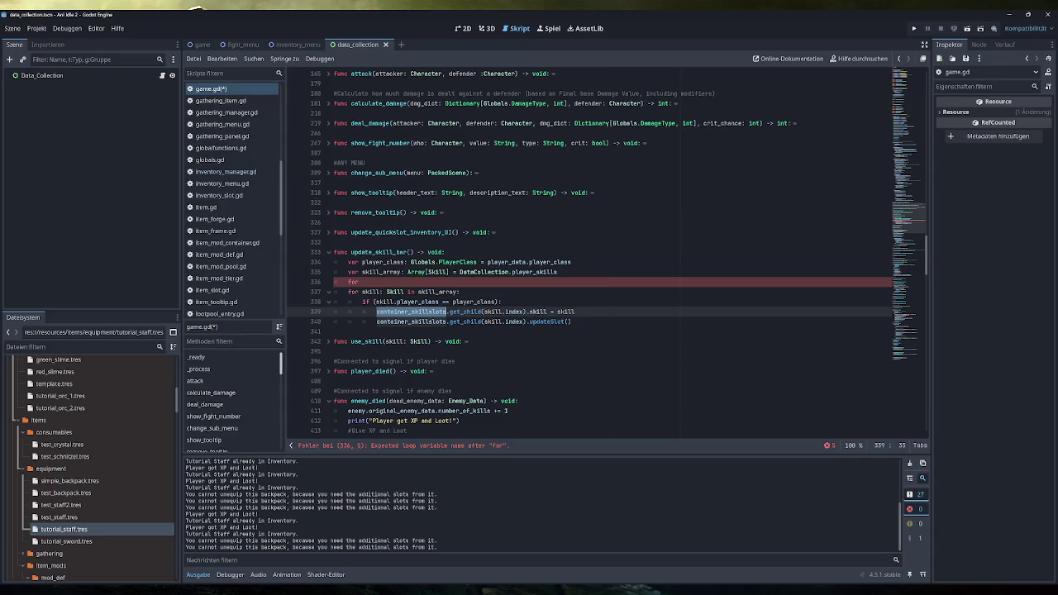
left_click(362, 282)
type("m")
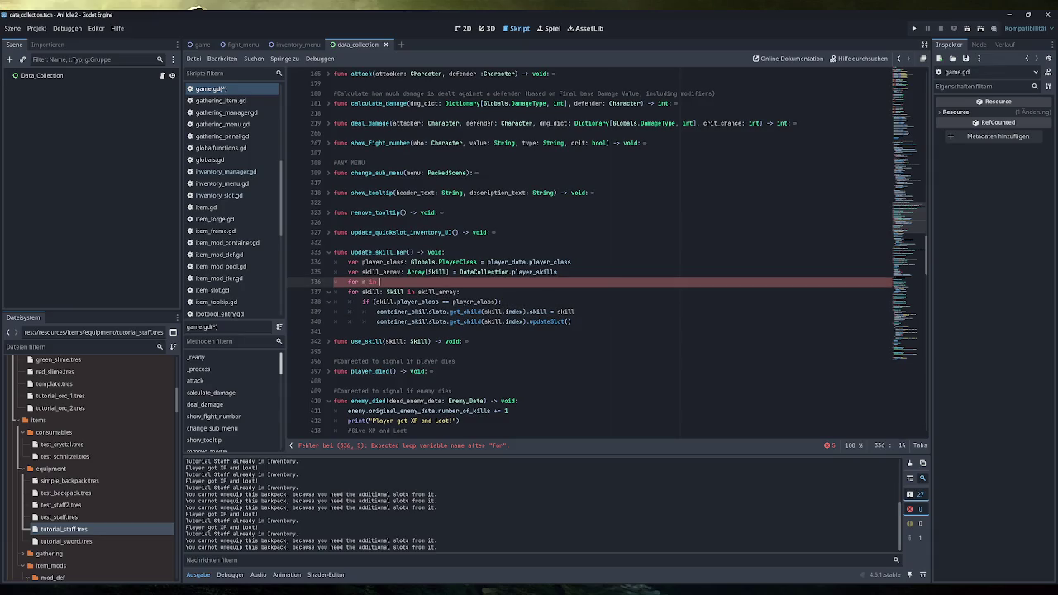
type("in")
key("ctrl+v")
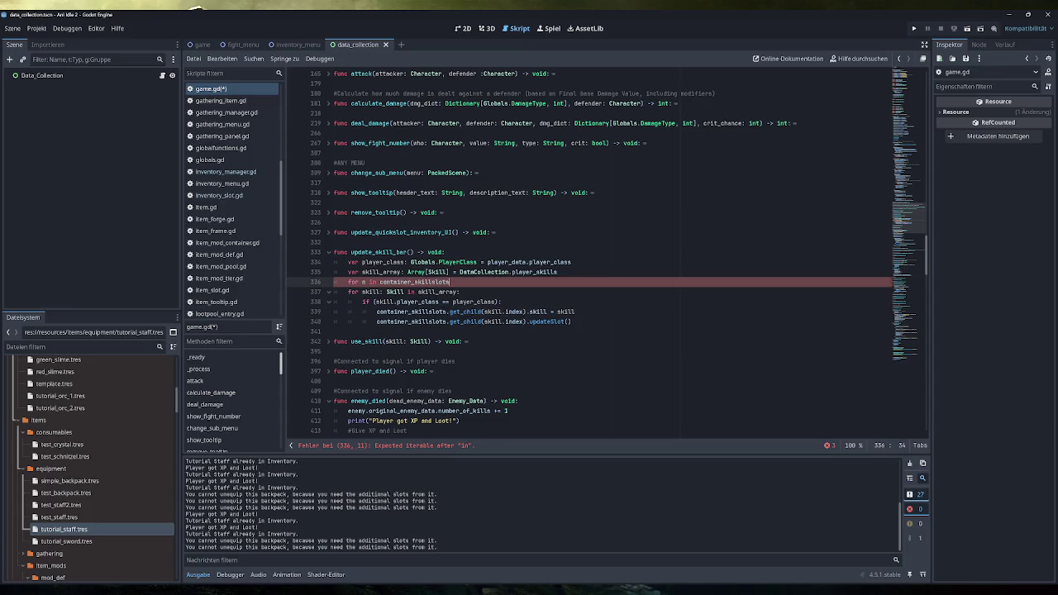
type(".get")
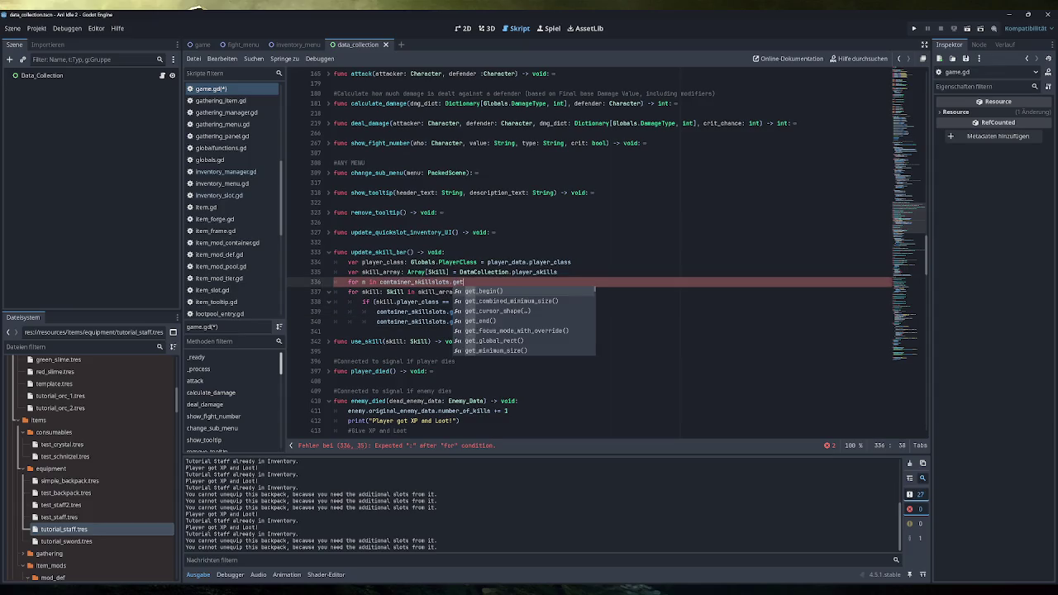
key("Escape")
type("_c")
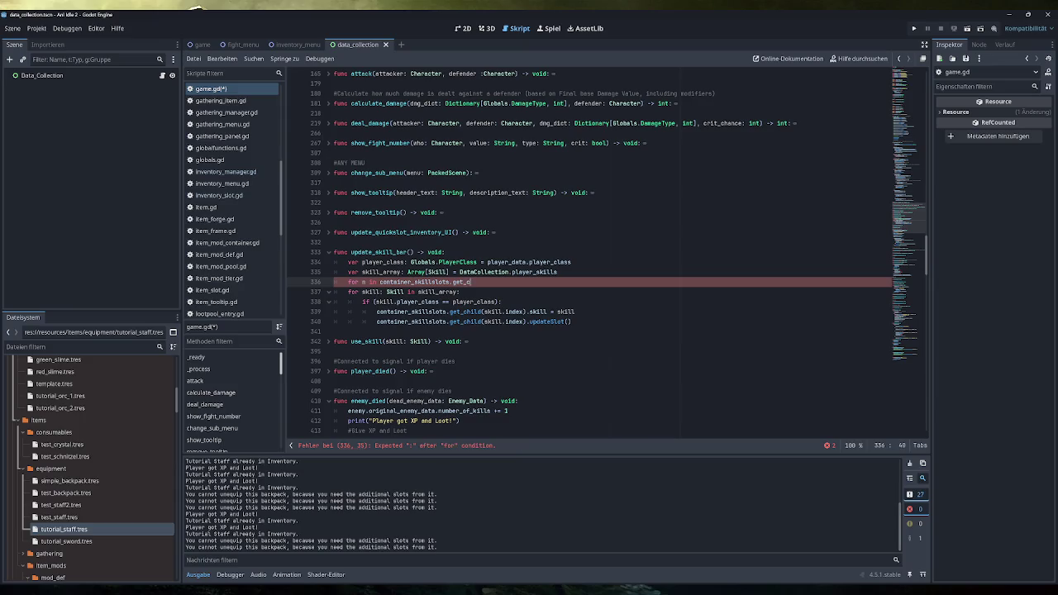
type("hil")
key("Return")
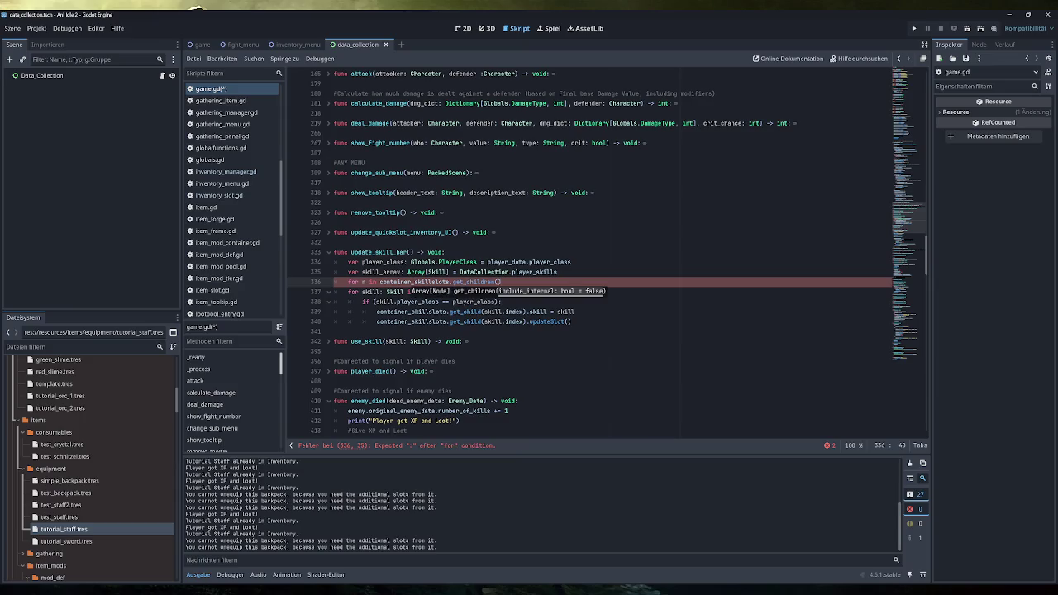
type("):")
key("Return")
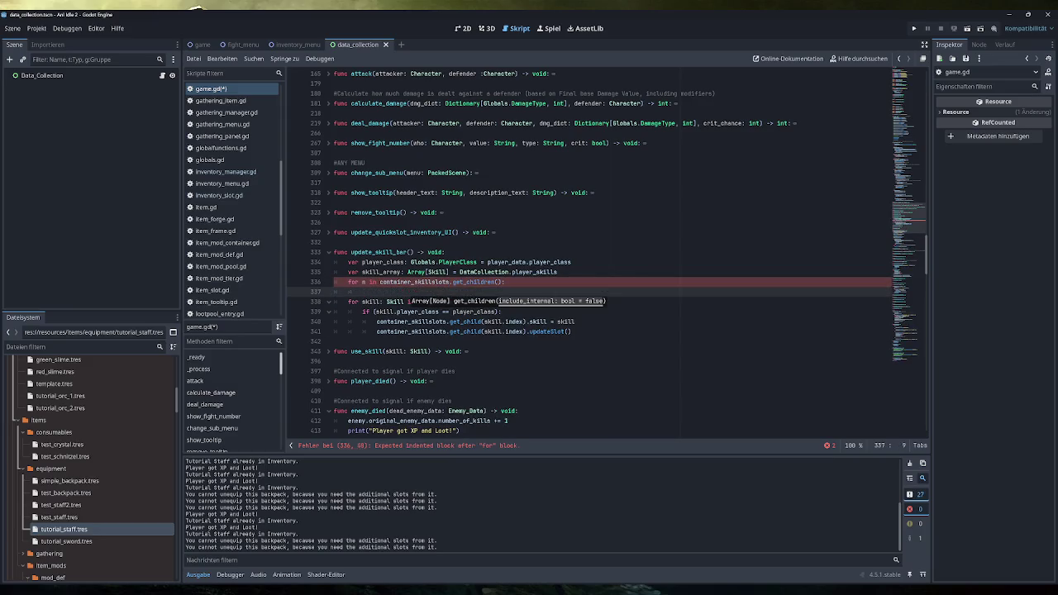
type("container_skillslots")
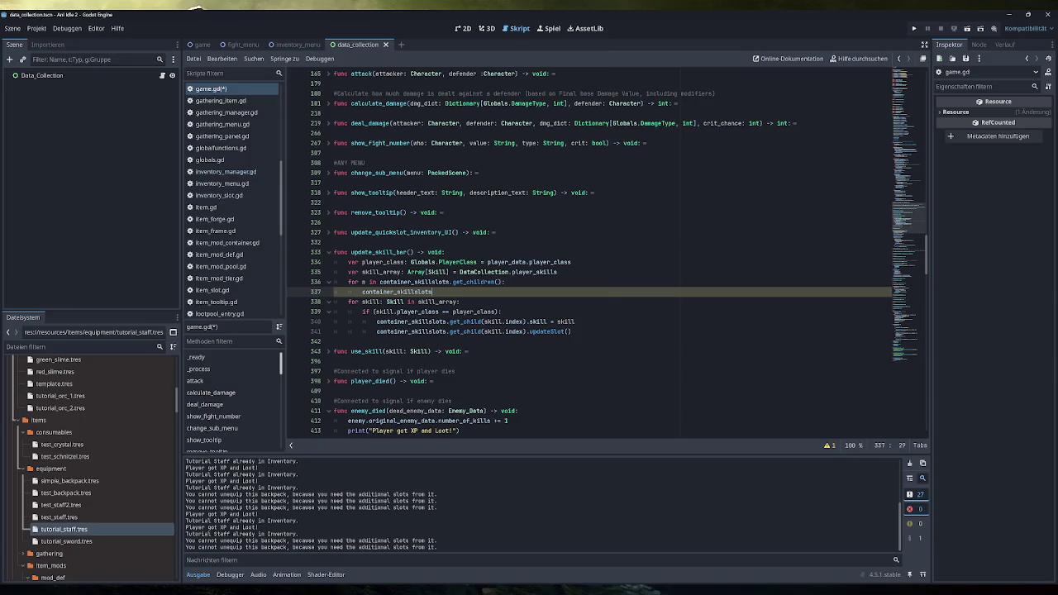
type(".get_child")
type("(n)")
type(".skill = ")
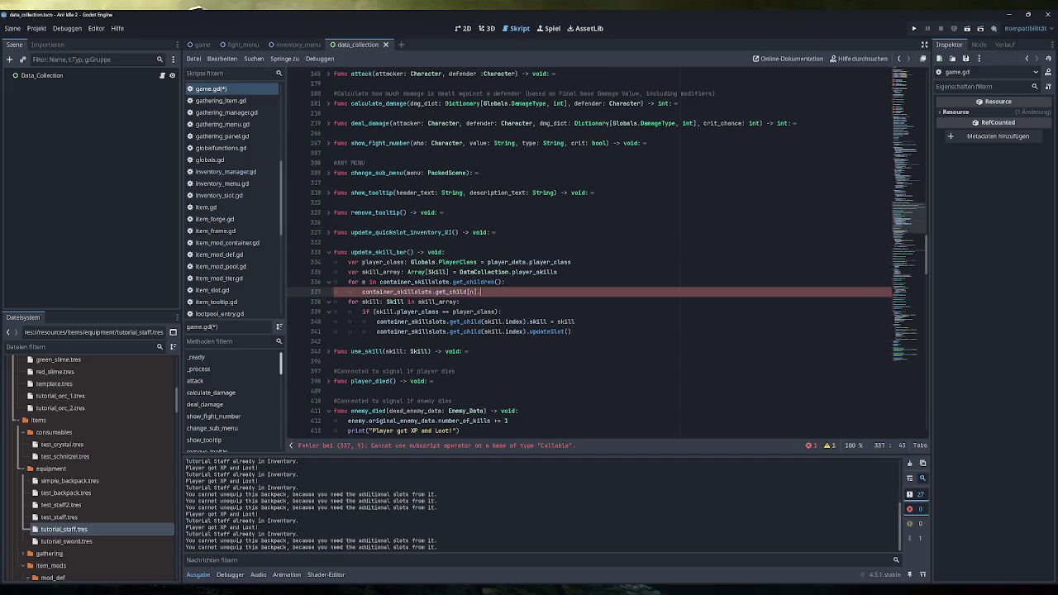
type("null")
- Fix the indexing and .skill part of the loop body on line 337
left_click_drag(478, 292, 498, 292)
key("BackSpace")
key("shift+Left")
key("shift+Left")
key("shift+Left")
type("(")
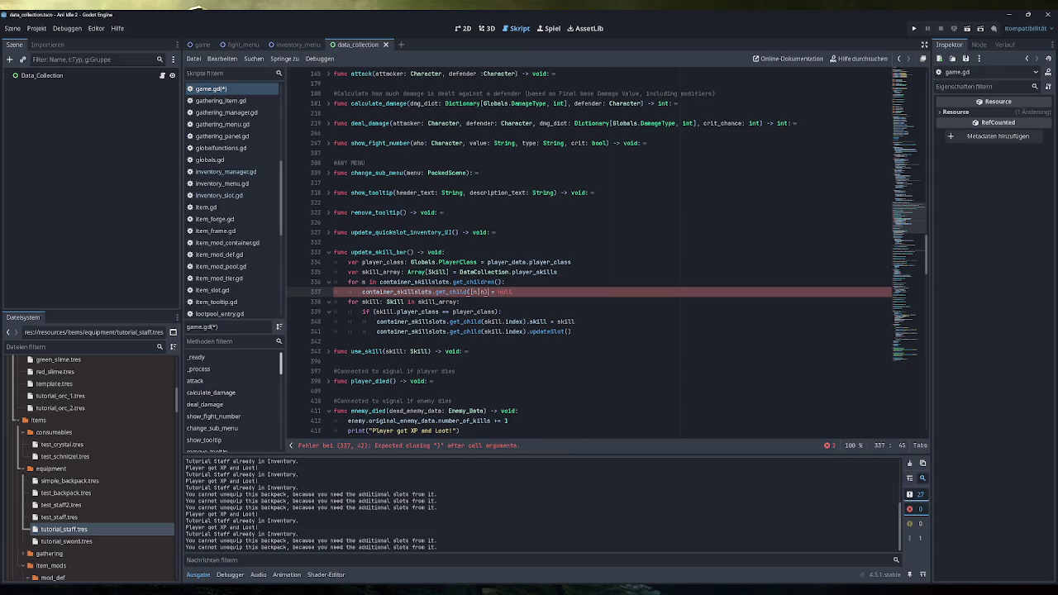
key("BackSpace")
key("BackSpace")
key("BackSpace")
type(".")
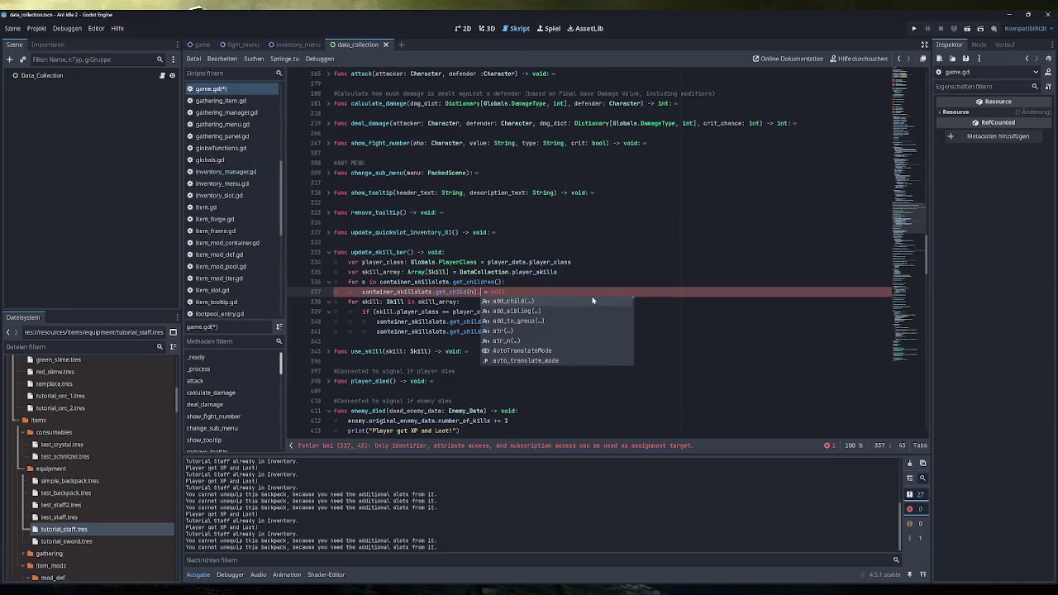
type("skill")
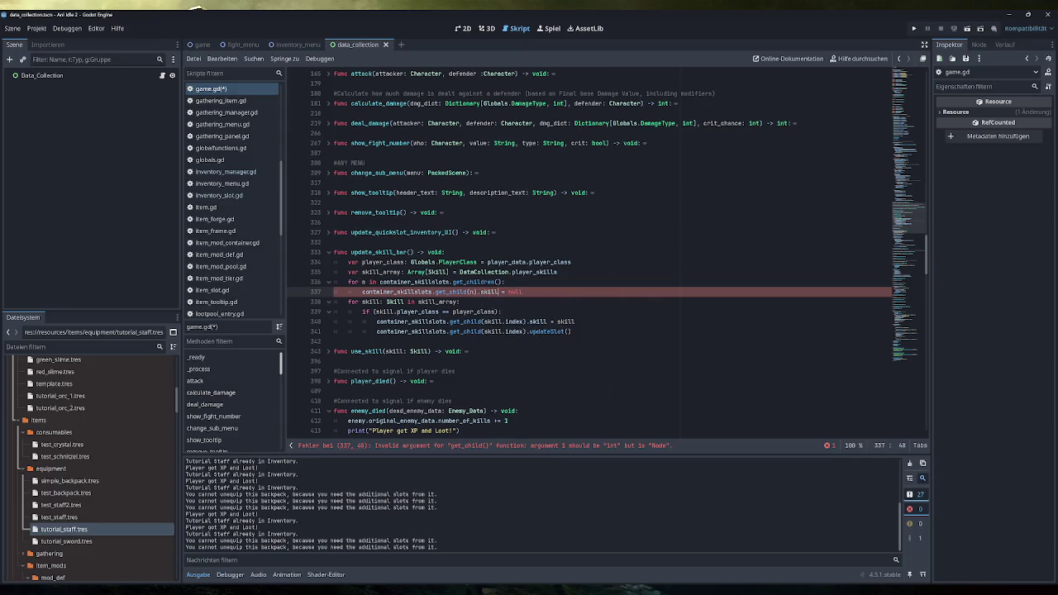
left_click(523, 291)
- Rename the loop variable to child and simplify the body to child.skill = null
left_click(362, 282)
type("chhild")
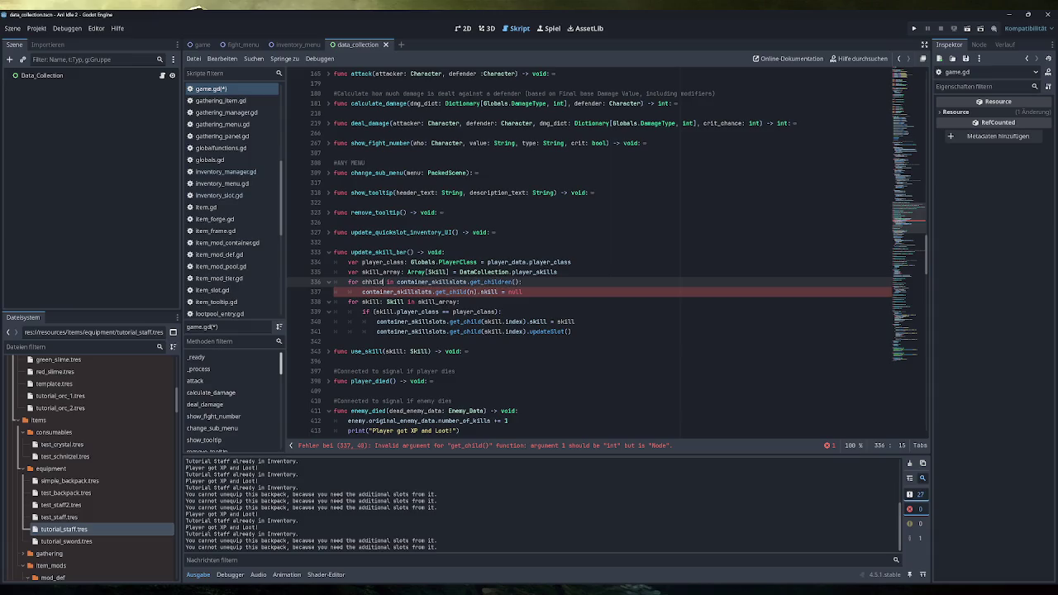
key("Delete")
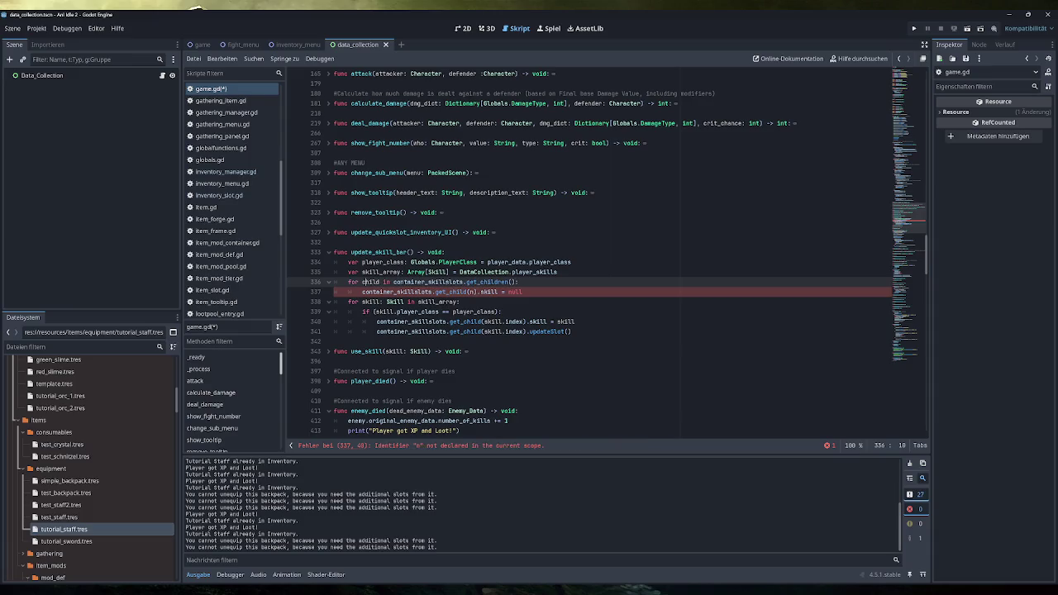
left_click_drag(478, 291, 367, 292)
key("BackSpace")
type("hild")
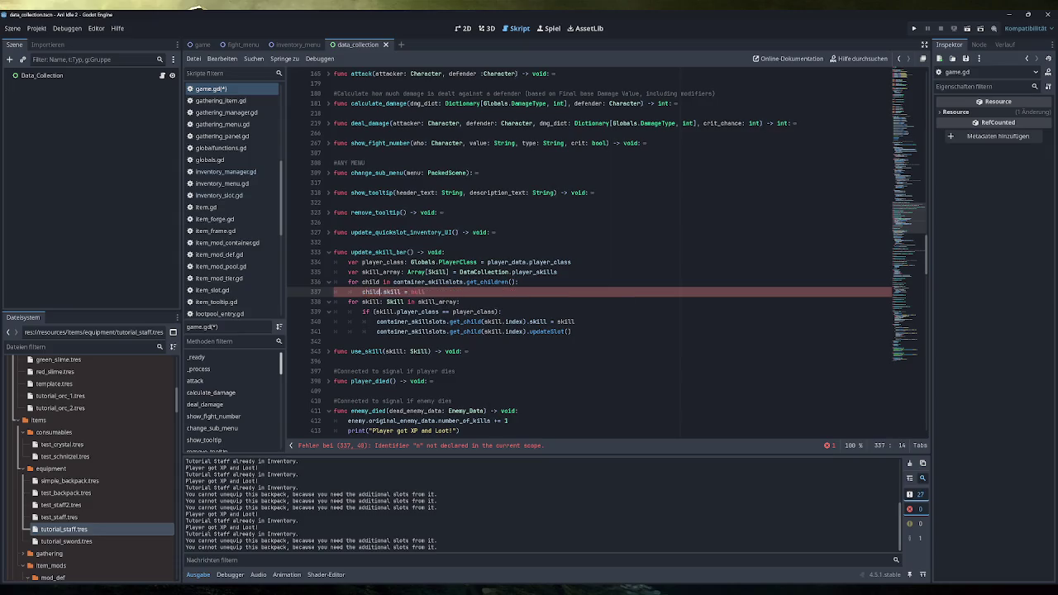
key("End")
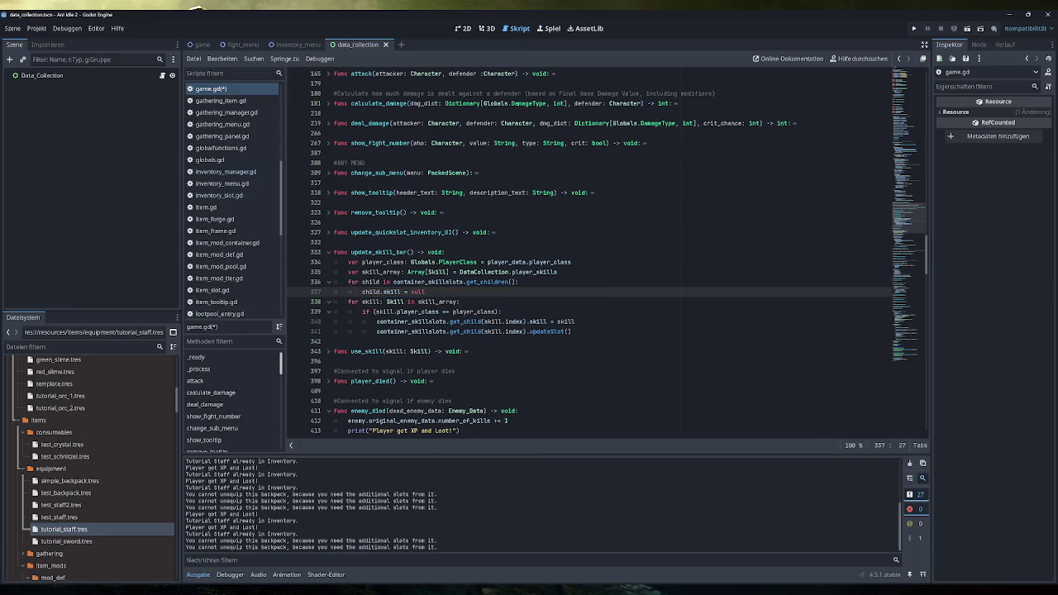
left_click(558, 272)
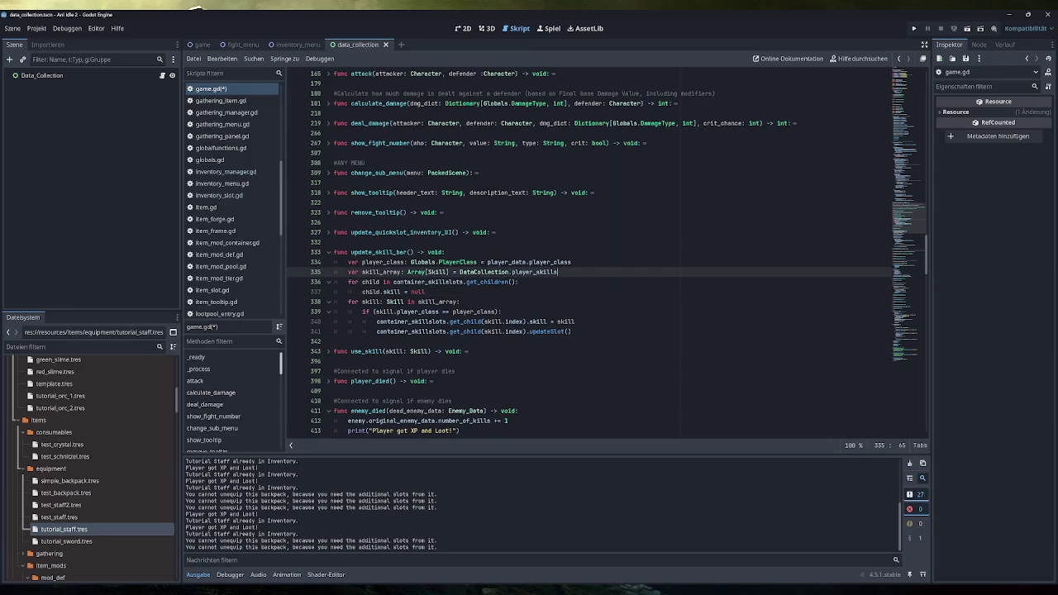
- Add the line 'if (player_class == Globals.PlayerClass.None):' above the slot-clearing loop
key("Return")
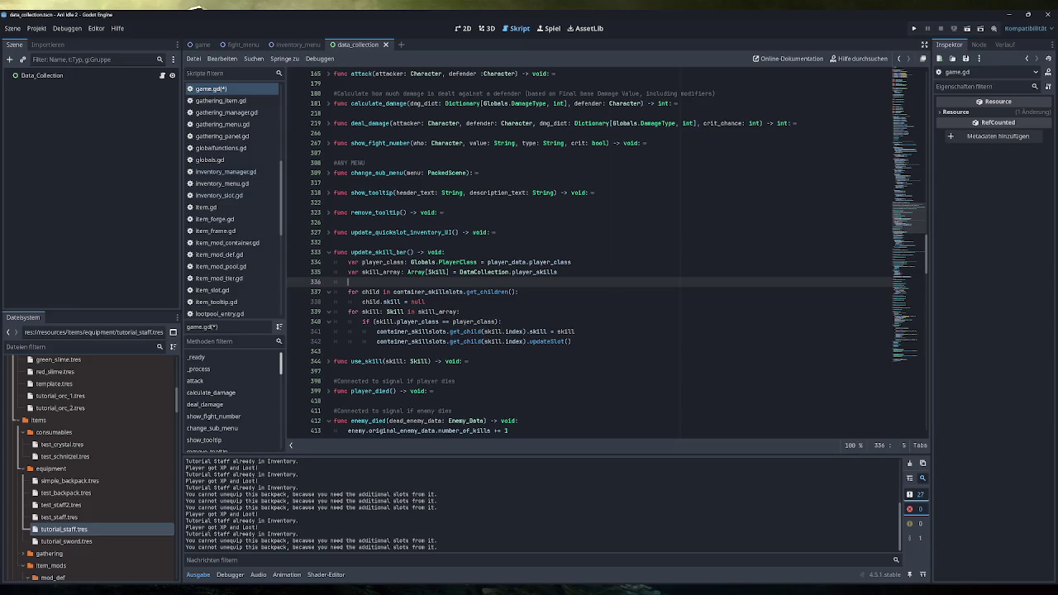
type("if (")
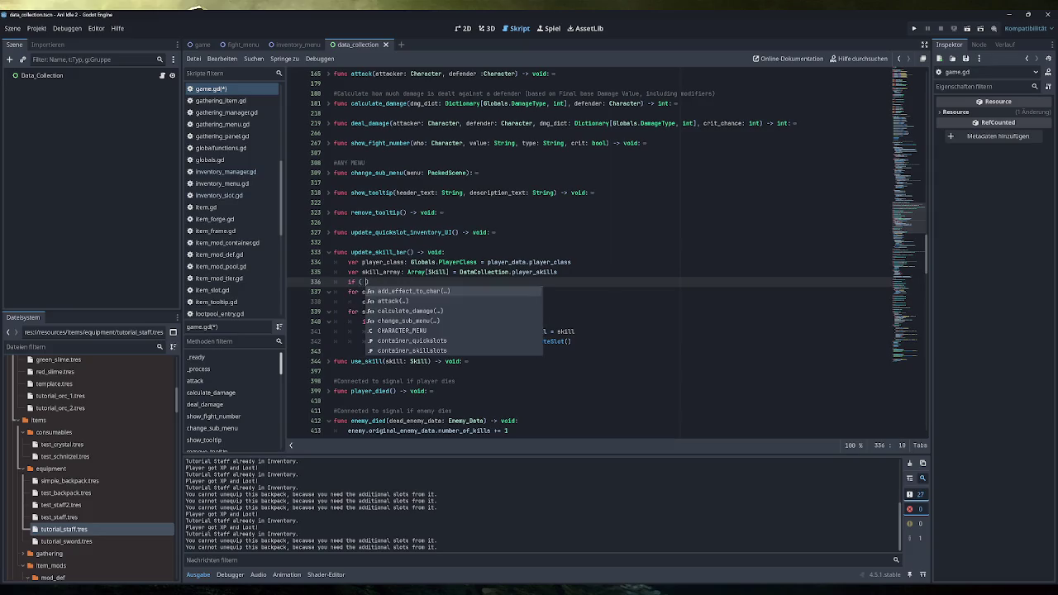
type("player_class")
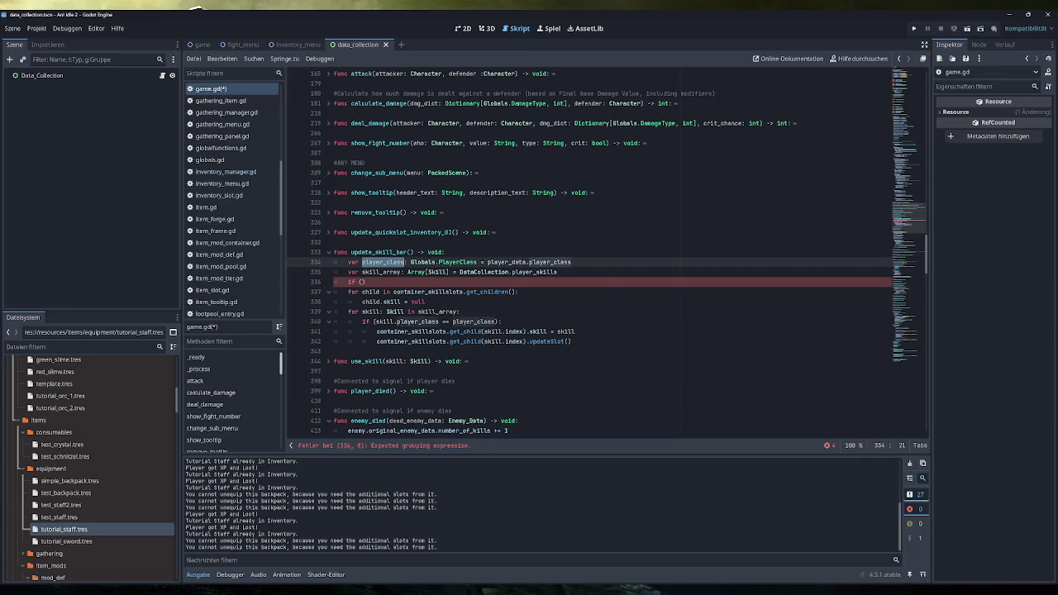
type(" =")
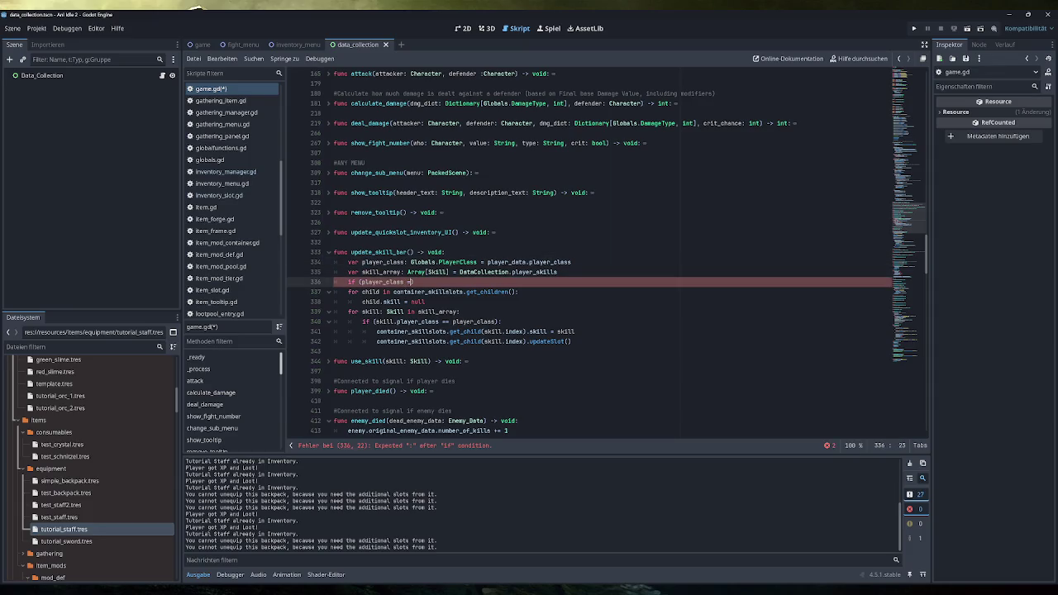
type("= Globals")
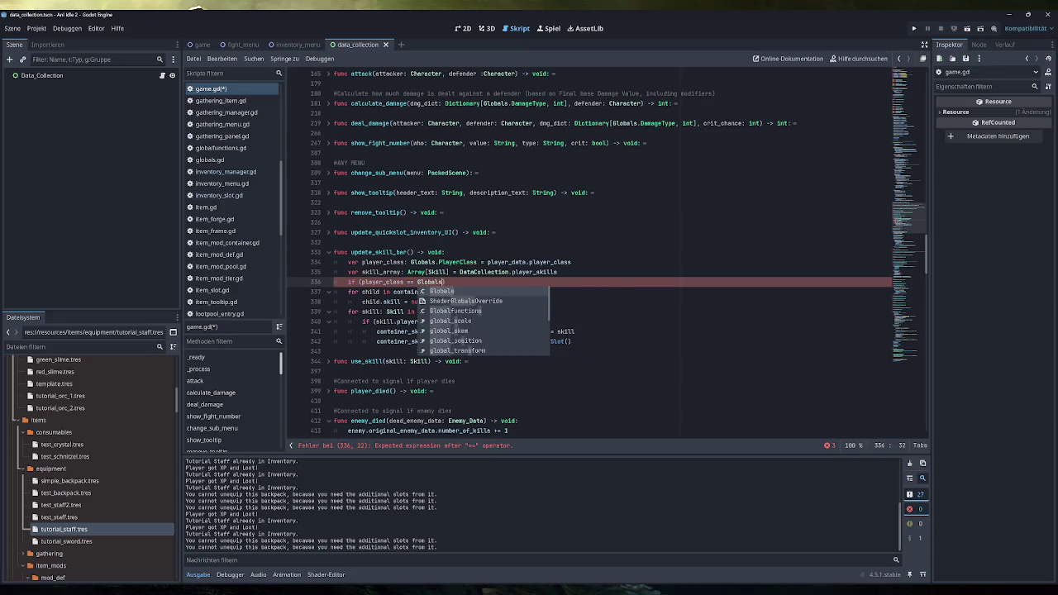
type(".class")
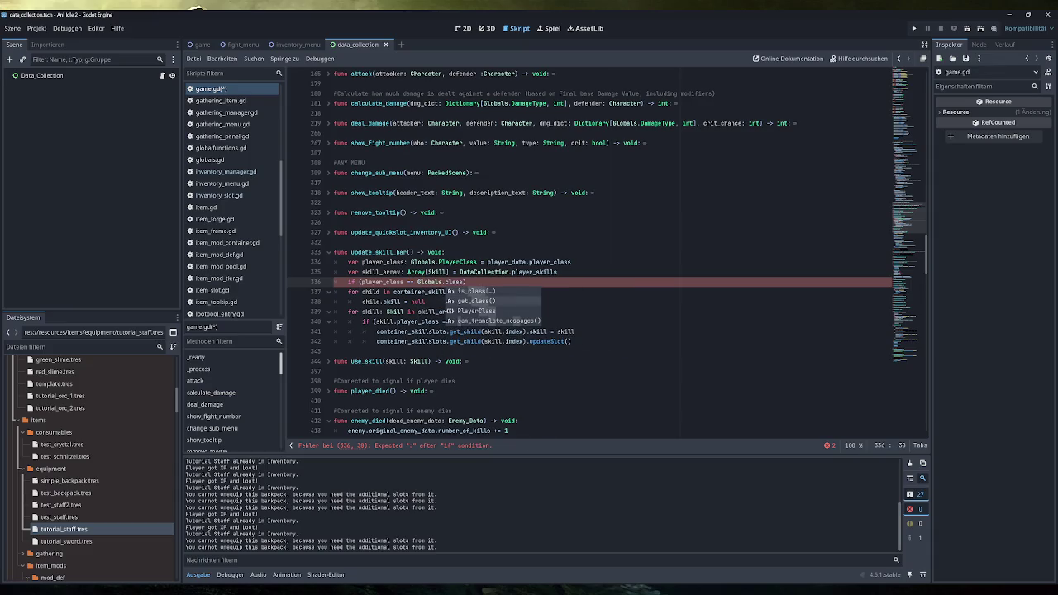
key("Return")
type(".None)")
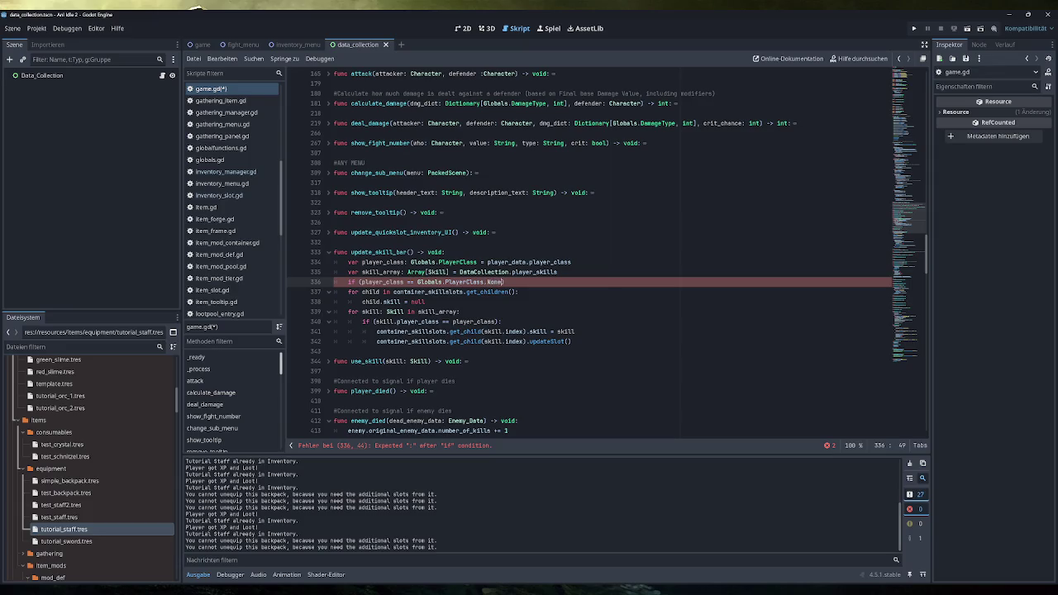
type(":")
- Indent the clearing loop under the if, and nest the skill-assignment loop under a new else: branch
left_click(400, 301)
key("shift+Up")
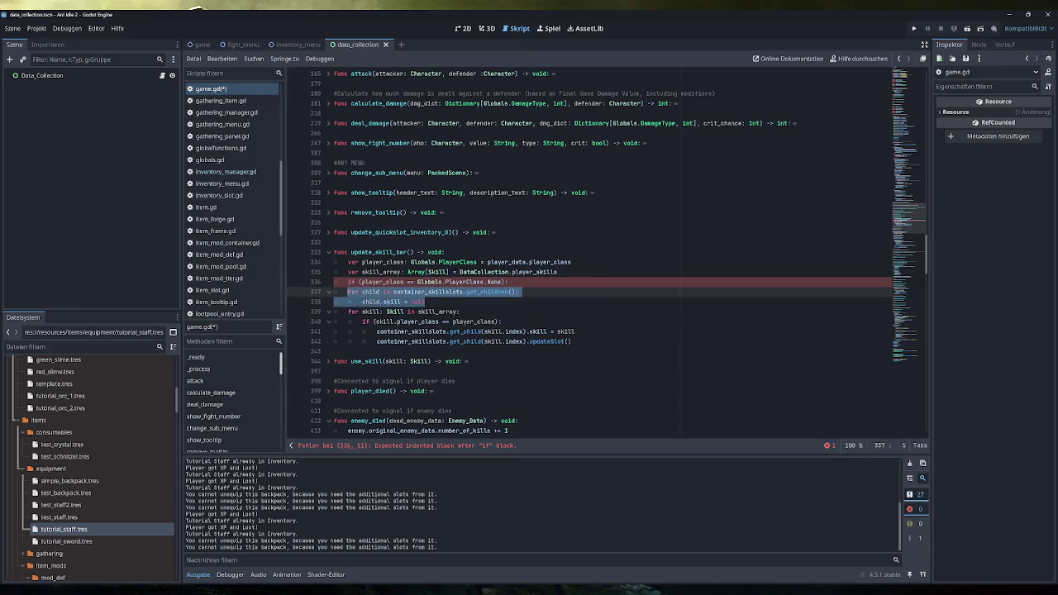
key("Tab")
key("End")
left_click(439, 302)
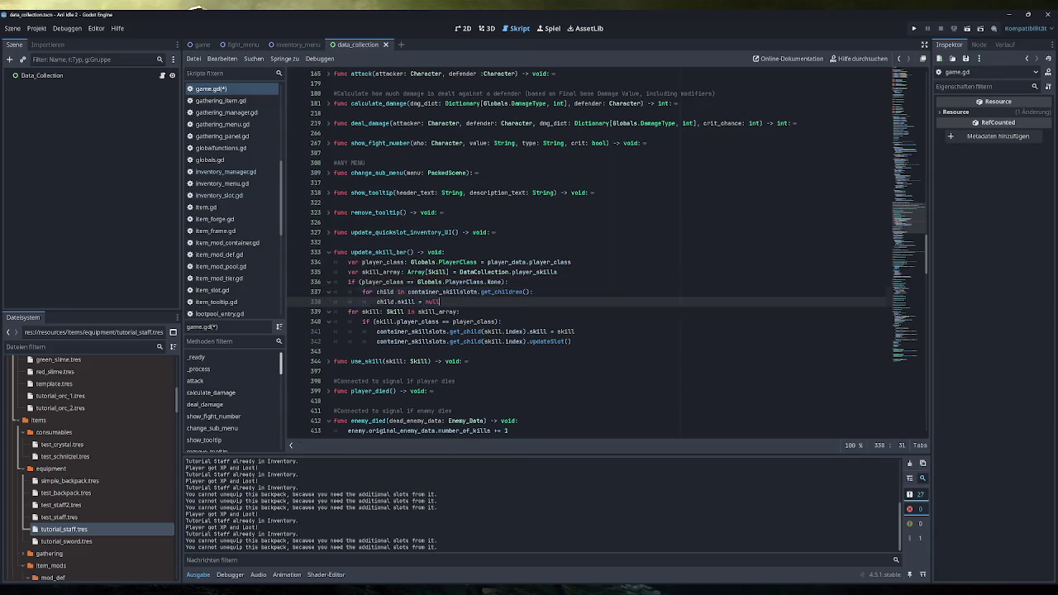
key("Return")
key("BackSpace")
key("BackSpace")
type("else:")
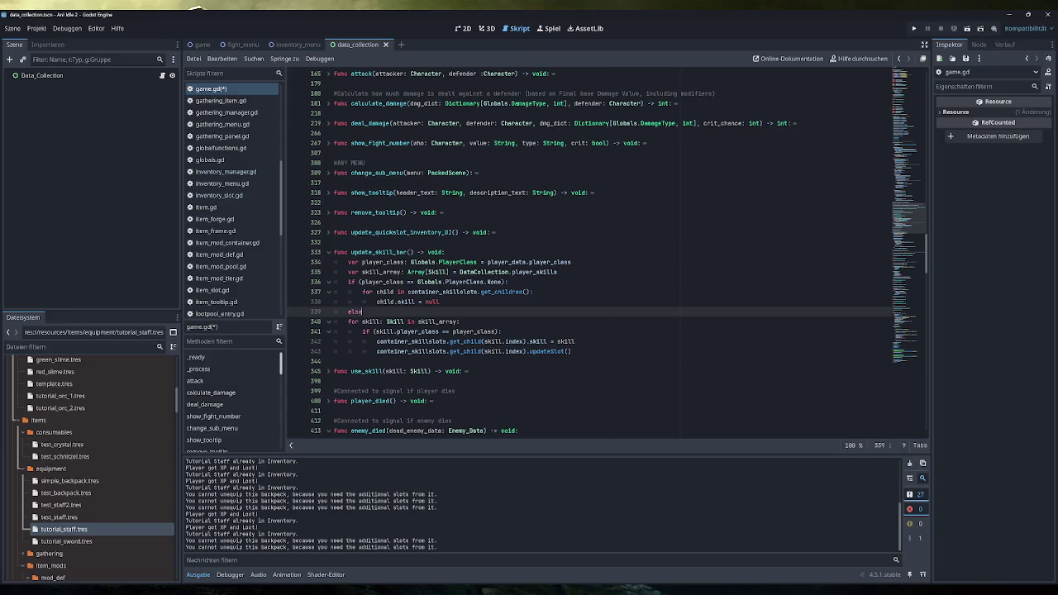
key("shift+Down")
key("shift+Down")
key("shift+Down")
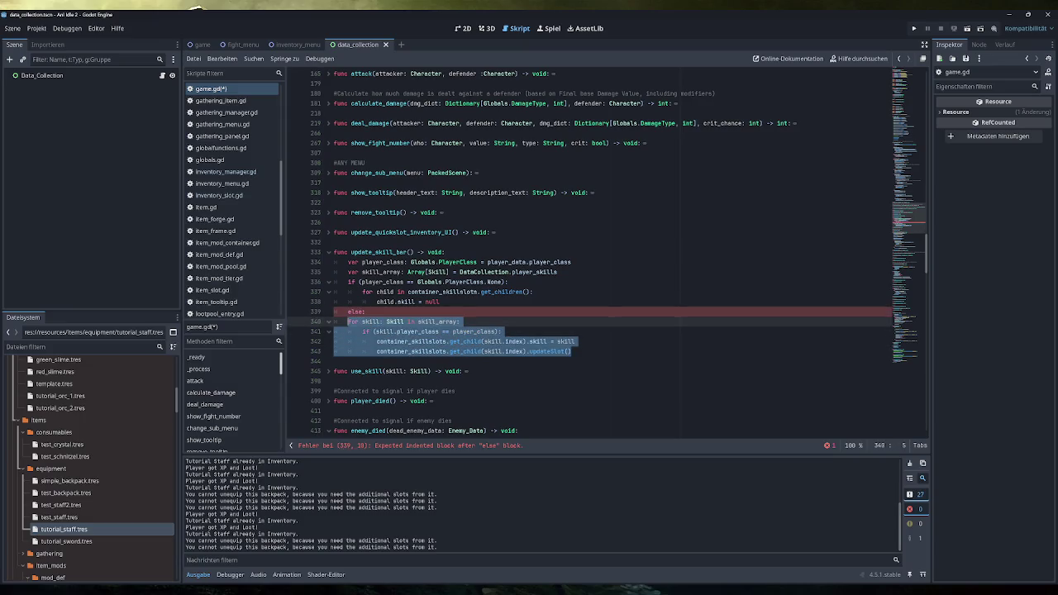
key("Tab")
key("shift+Up")
key("shift+Up")
key("shift+Up")
- Add child.updateSlot() after child.skill = null in the clearing loop
key("Down")
key("Down")
key("Down")
key("End")
key("shift+Home")
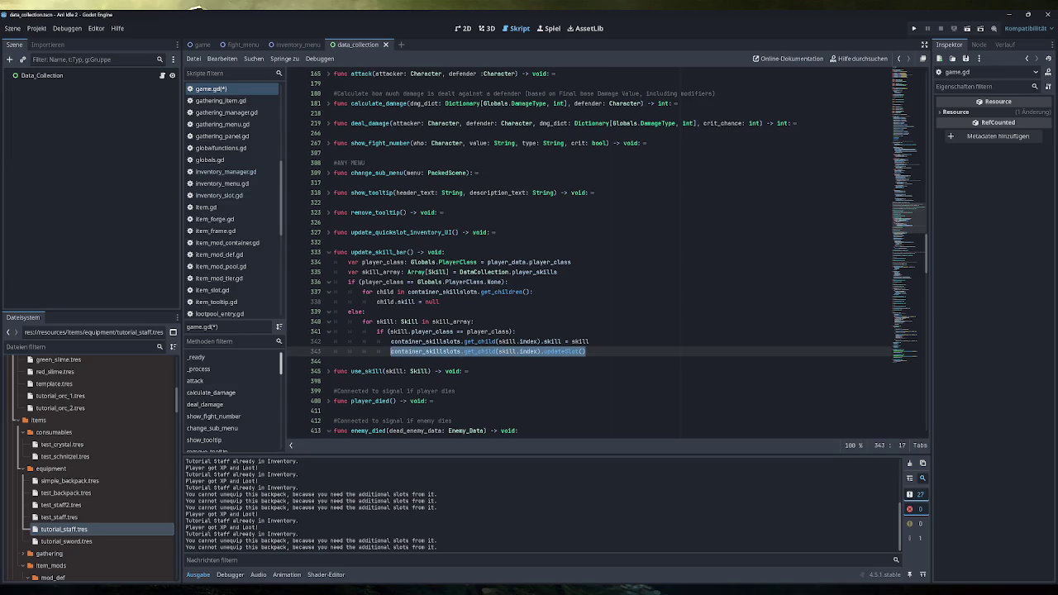
key("Up")
key("Up")
key("Up")
key("End")
key("Return")
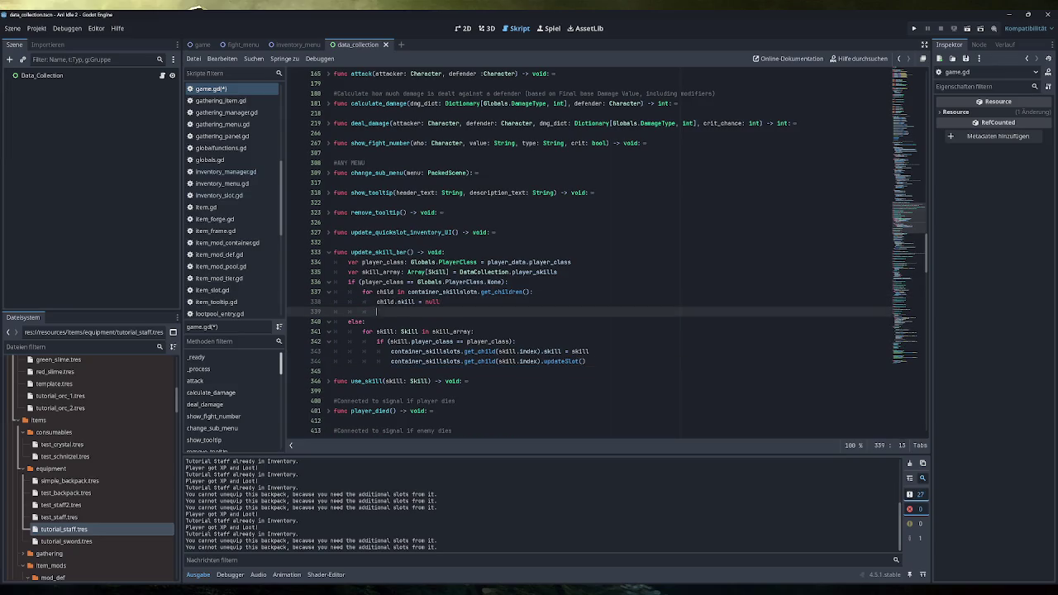
type("child.")
left_click(333, 371)
key("Up")
key("End")
key("shift+Left")
key("shift+Left")
key("shift+Left")
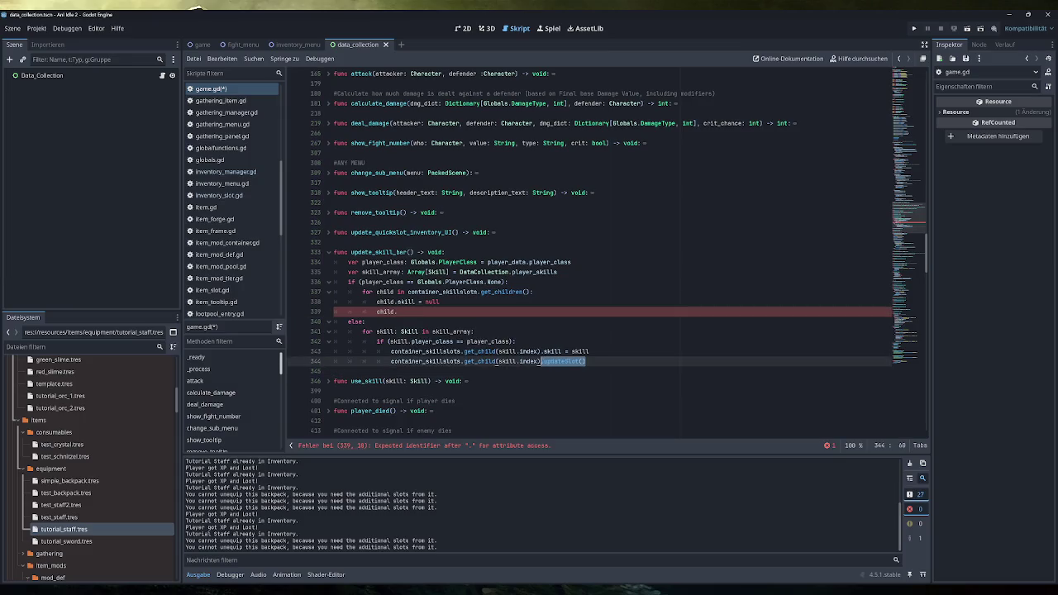
key("ctrl+c")
left_click(397, 312)
key("ctrl+v")
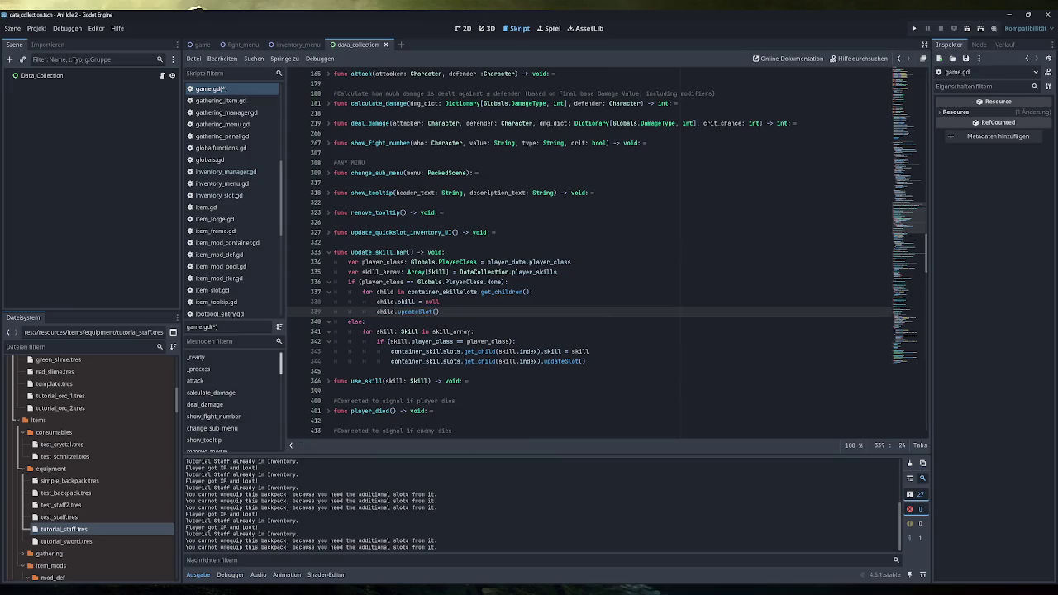
- Save game.gd with Ctrl+S, then select the new if condition line
key("ctrl+s")
key("Up")
key("Up")
key("Up")
key("End")
key("shift+Home")
key("shift+Home")
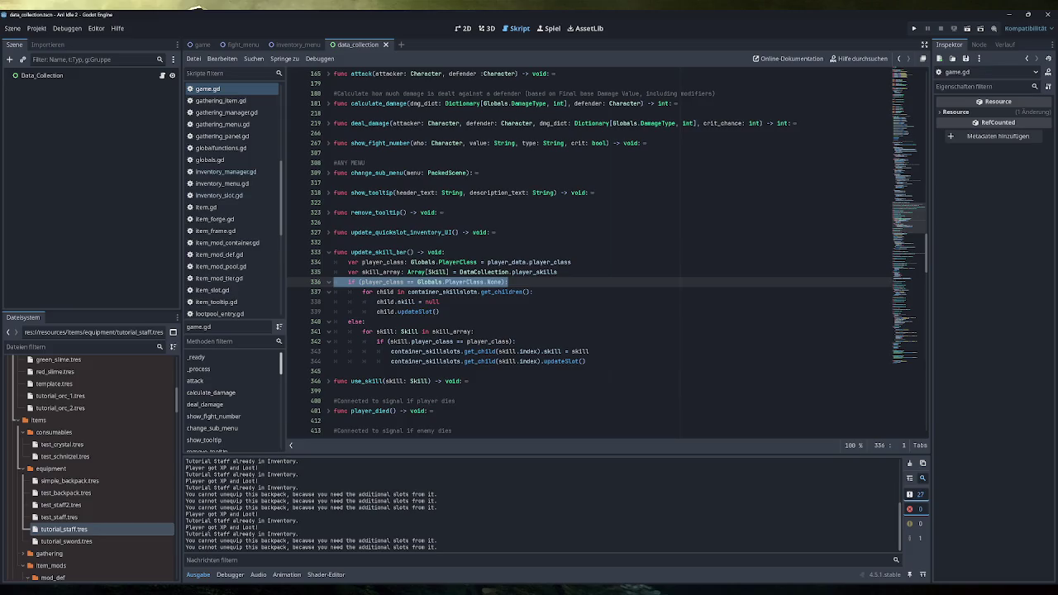
left_click(440, 311)
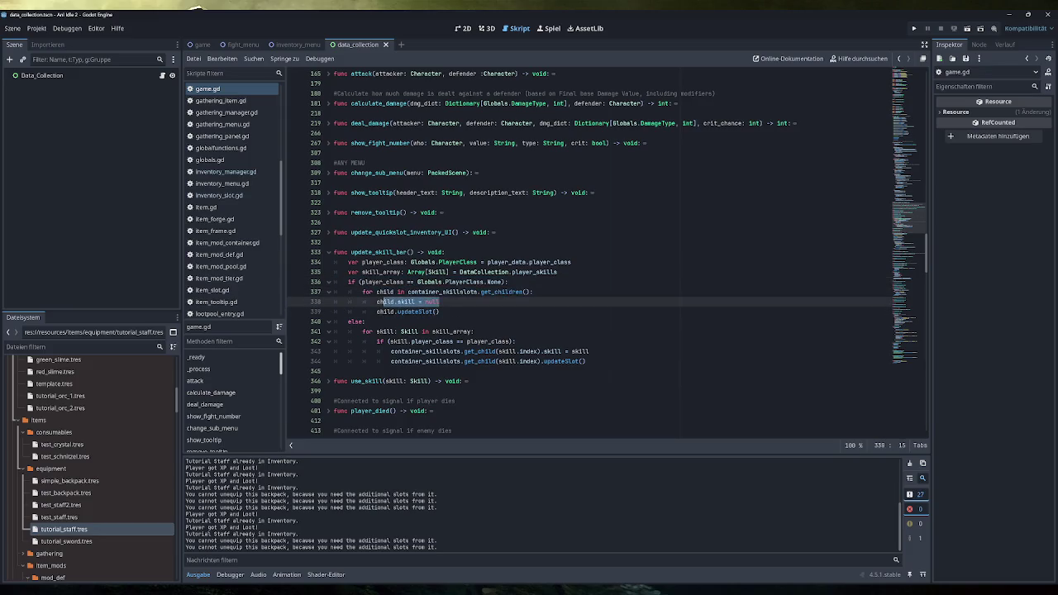
key("shift+Left")
key("shift+Left")
key("shift+Left")
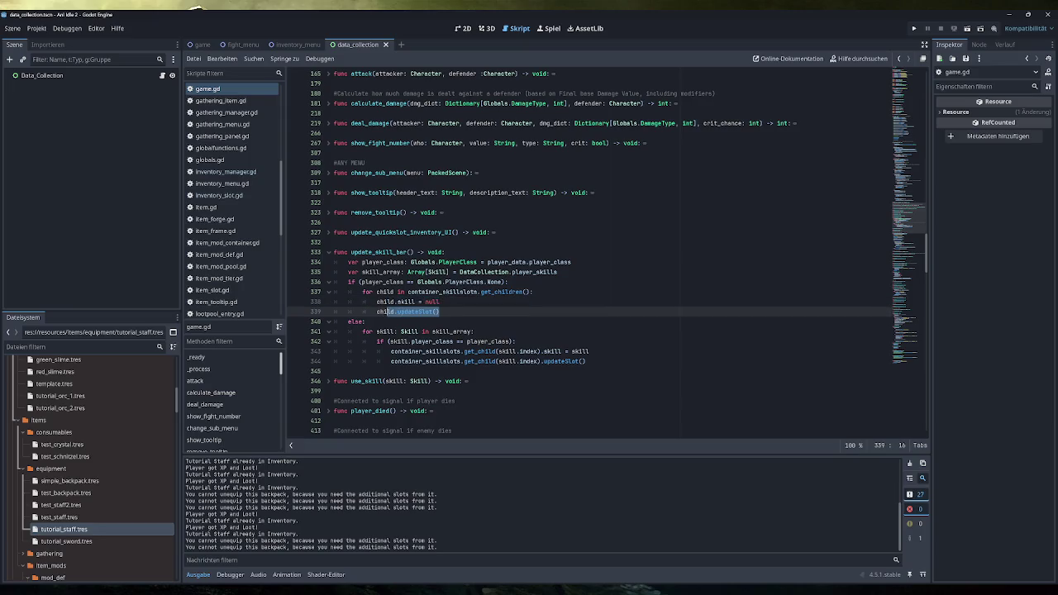
left_click(441, 302)
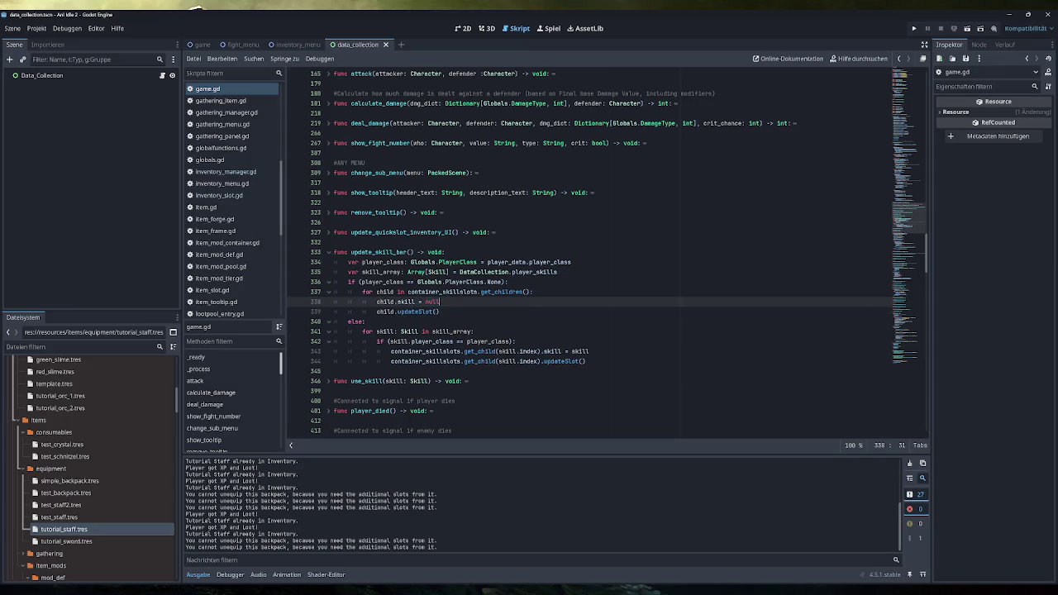
left_click_drag(474, 331, 362, 331)
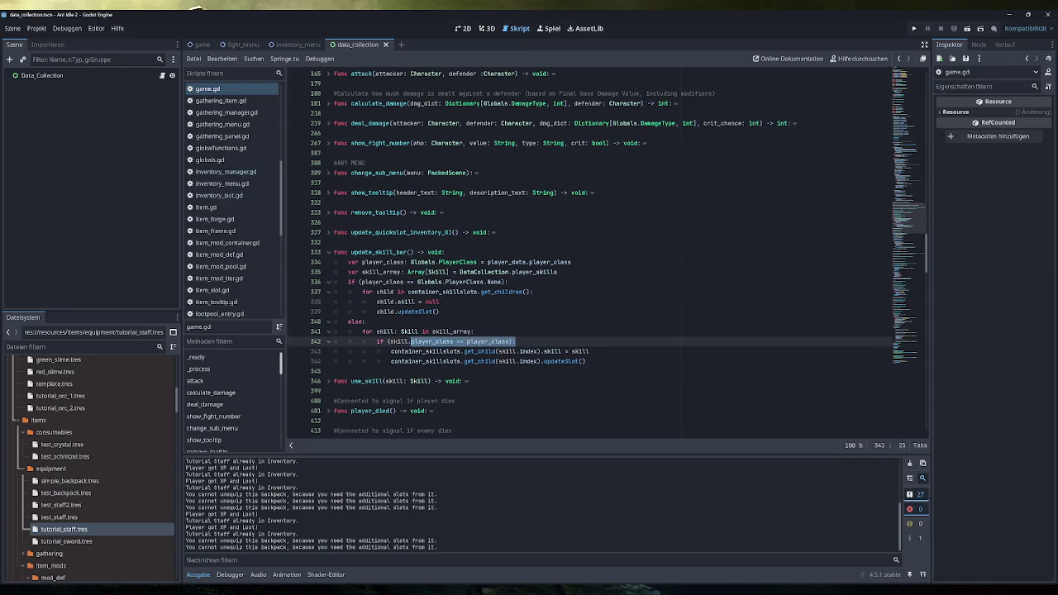
left_click_drag(585, 361, 514, 362)
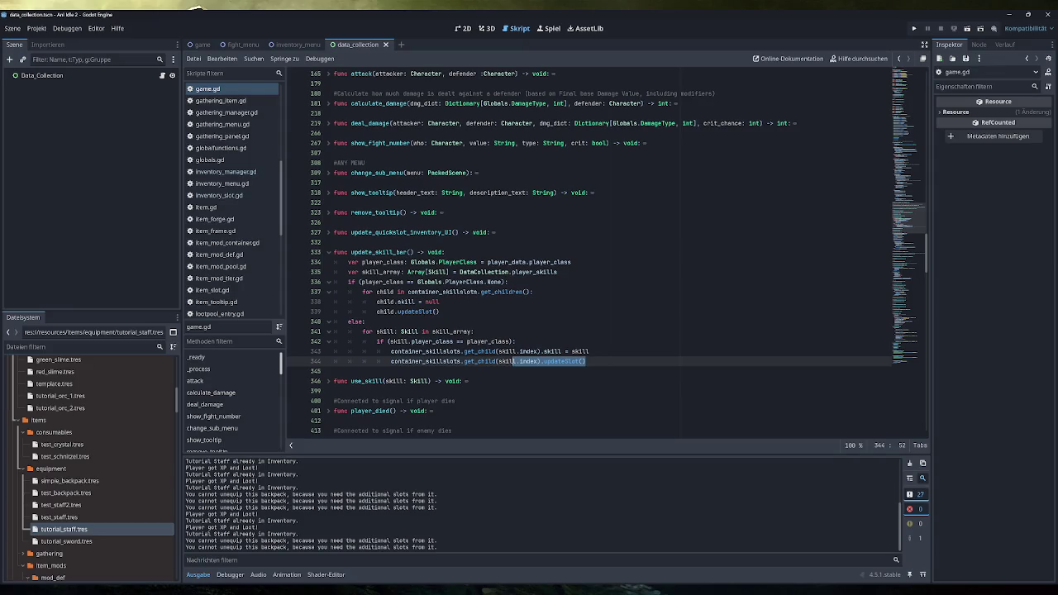
left_click(568, 361)
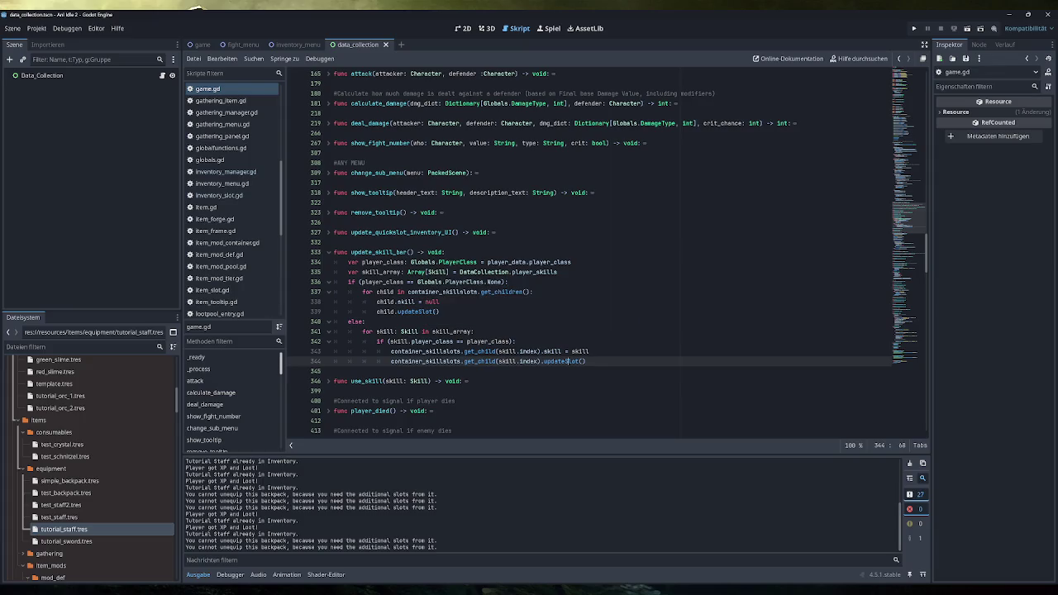
left_click(914, 29)
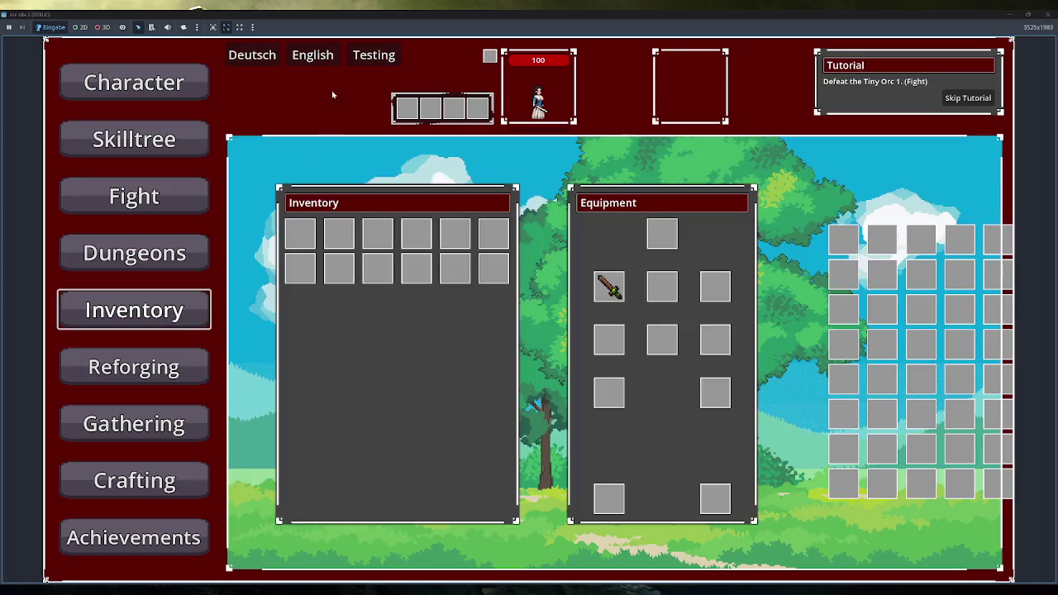
- Fill the inventory with test items and start a fight against Tiny Orc 1
left_click(374, 55)
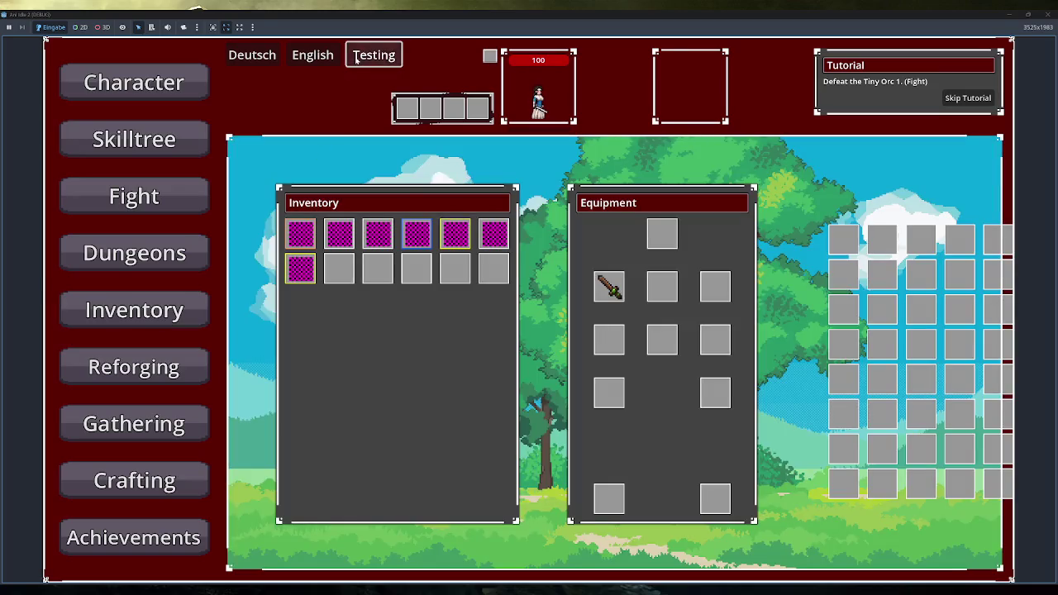
left_click(139, 197)
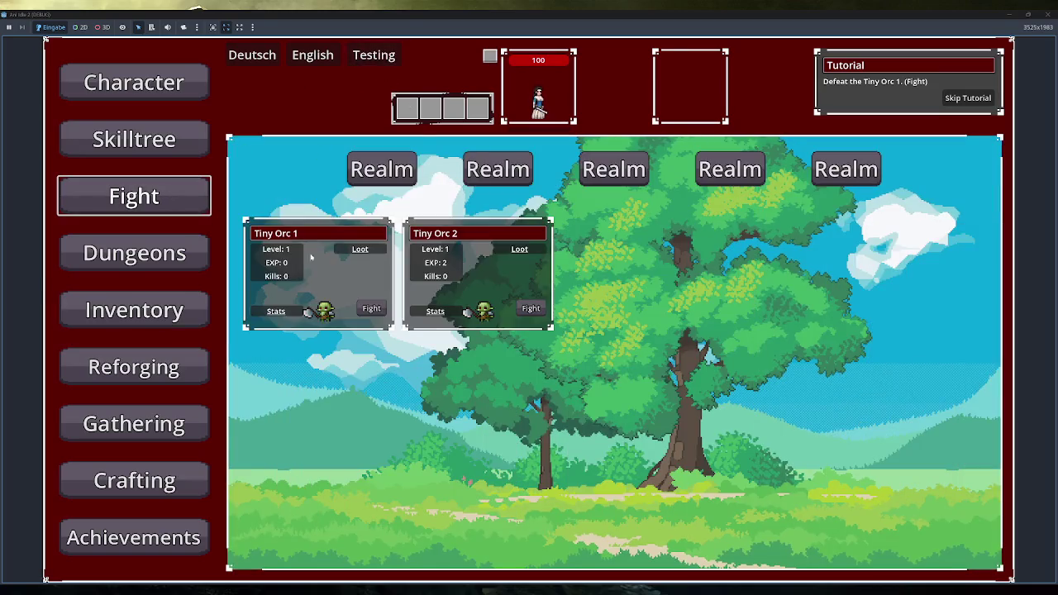
left_click(369, 304)
- Equip the dropped staff from the Inventory so Fireball appears, then close the game
left_click(176, 317)
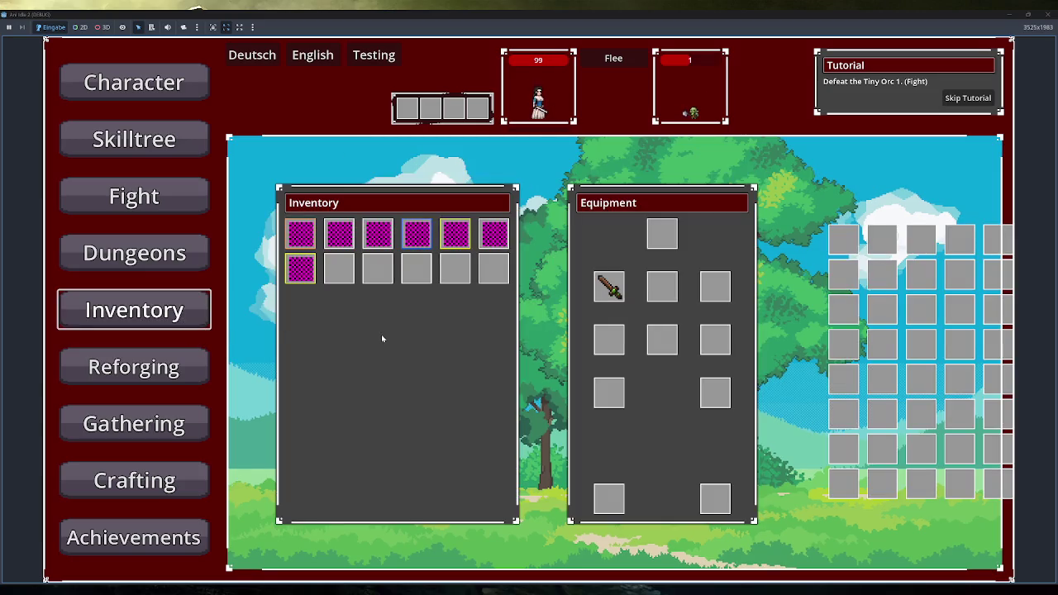
mouse_move(345, 272)
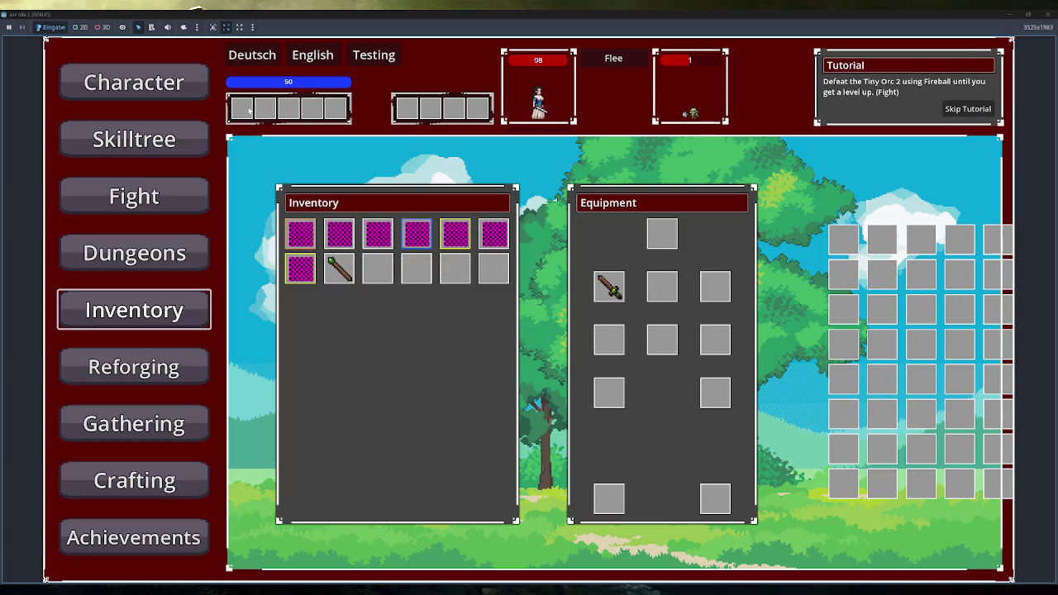
right_click(339, 269)
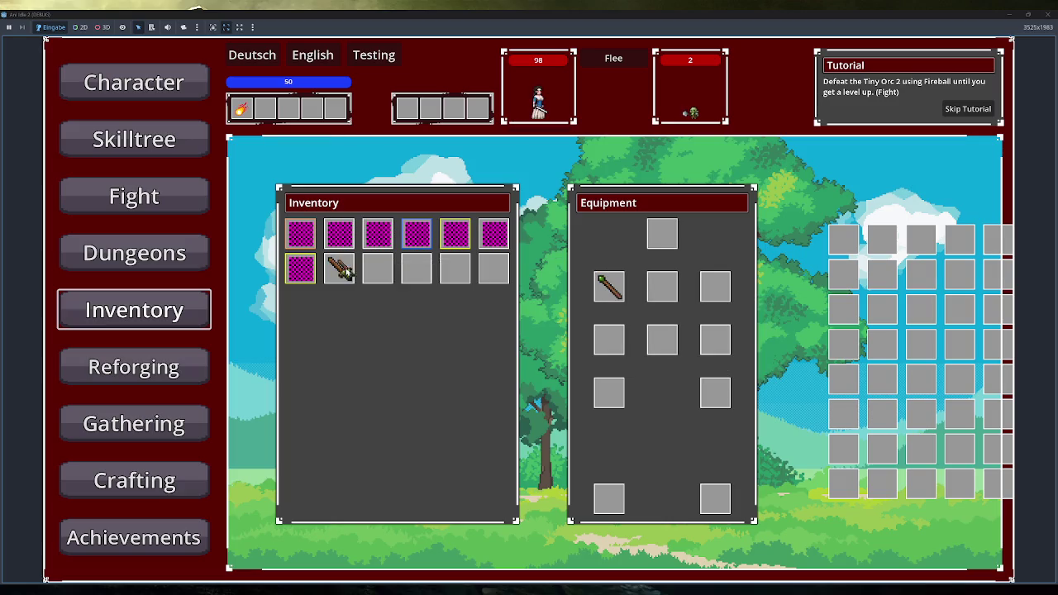
mouse_move(242, 109)
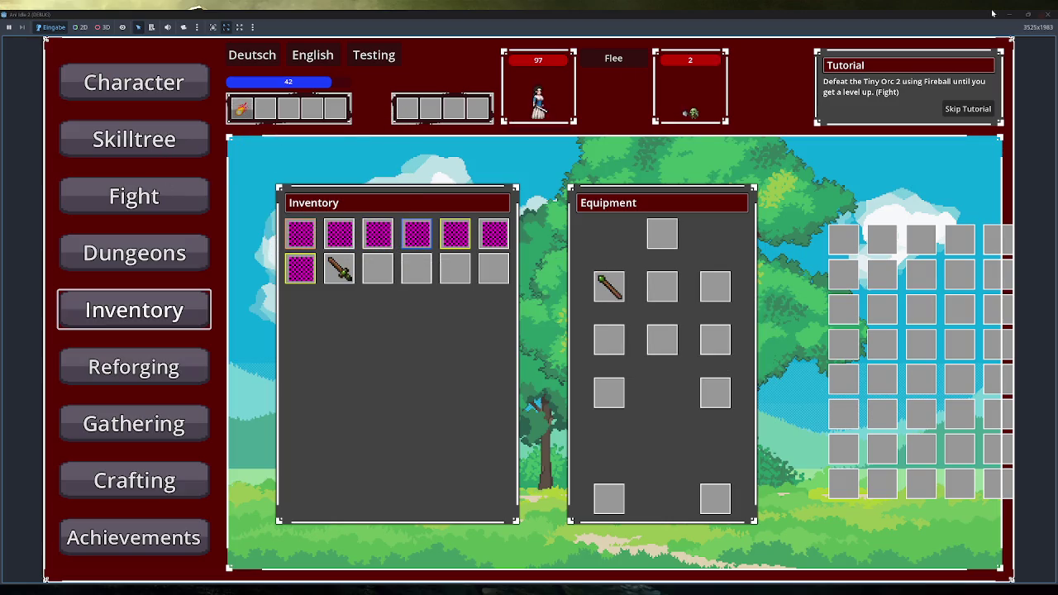
left_click(1047, 14)
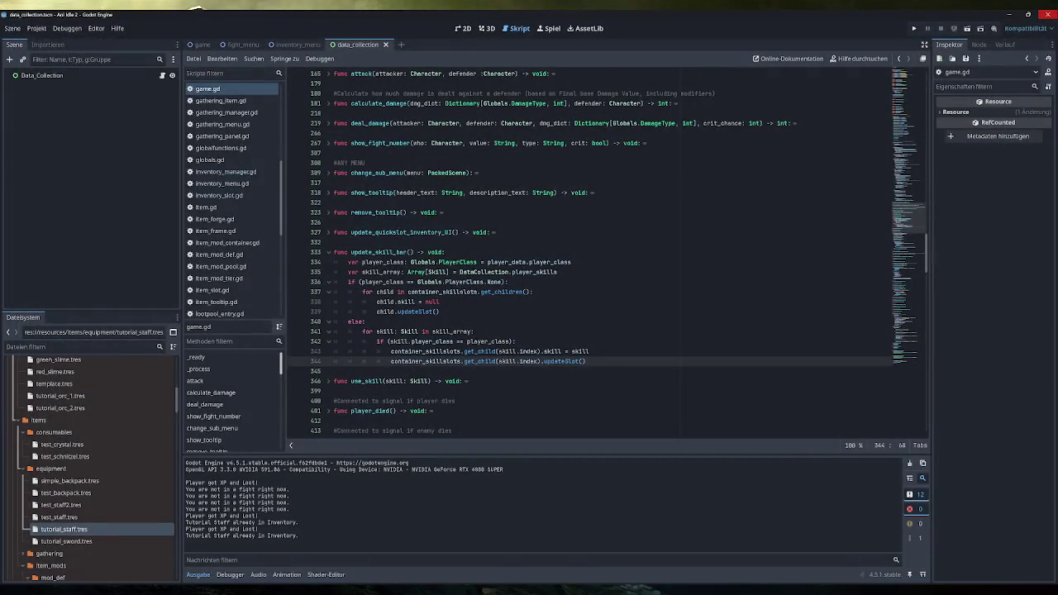
- Fold update_skill_bar in game.gd and switch to the Obsidian tutorial notes drawing
left_click(328, 252)
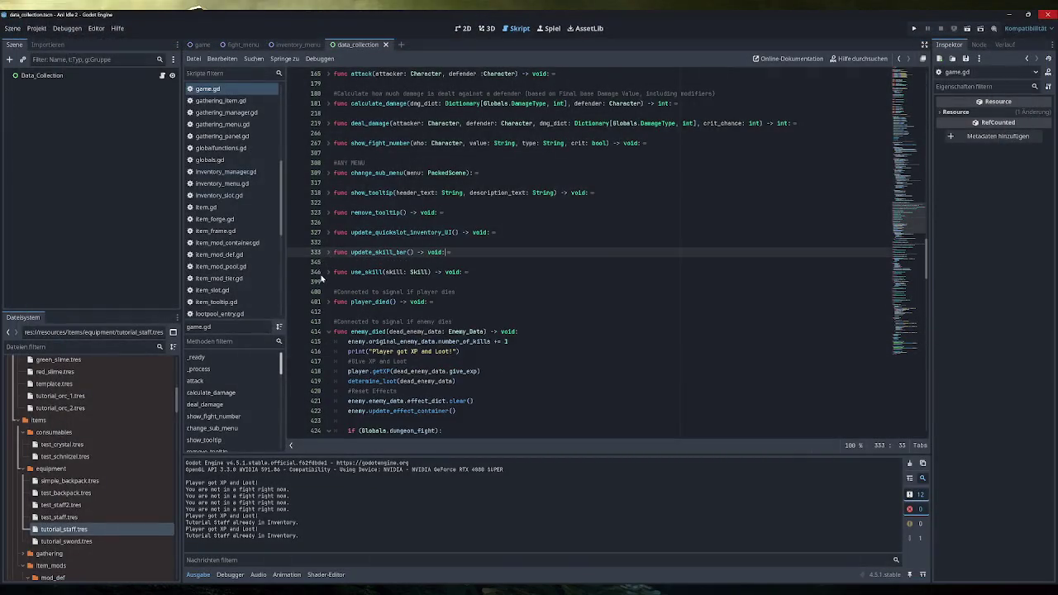
scroll(235, 223, "down", 10)
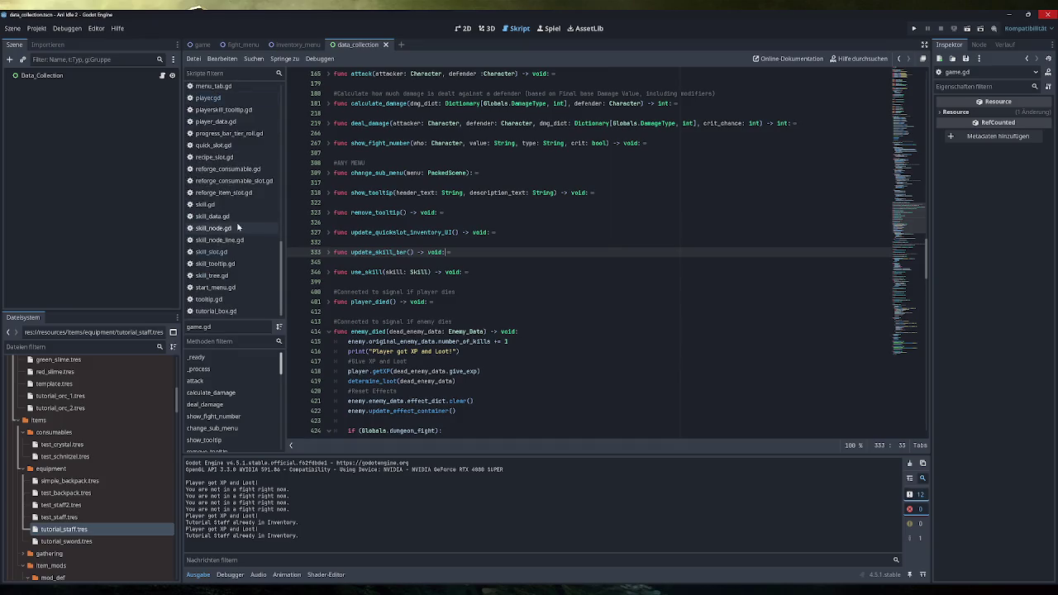
key("alt+Tab")
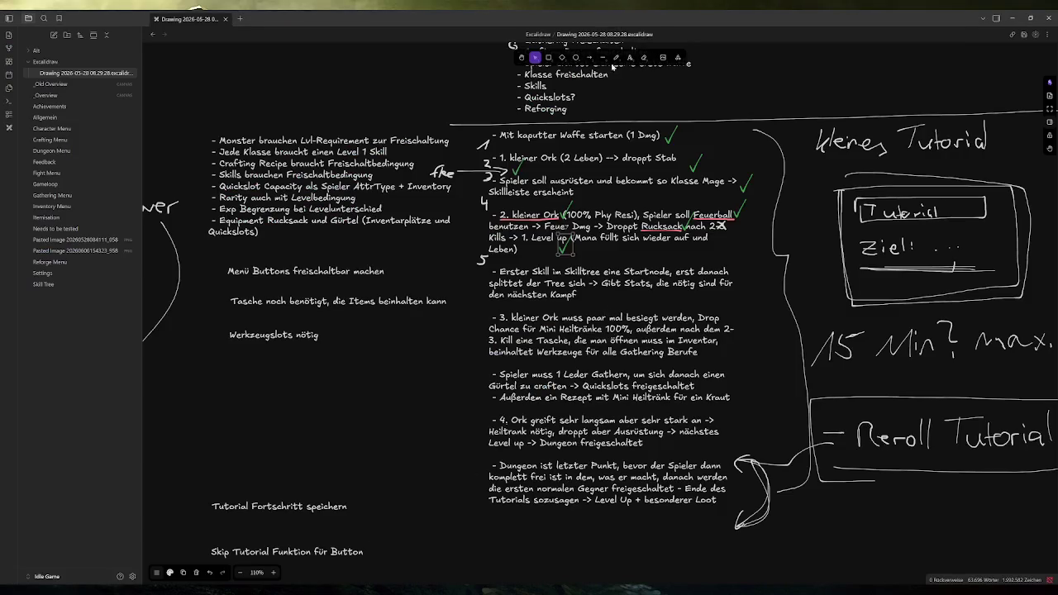
left_click(535, 57)
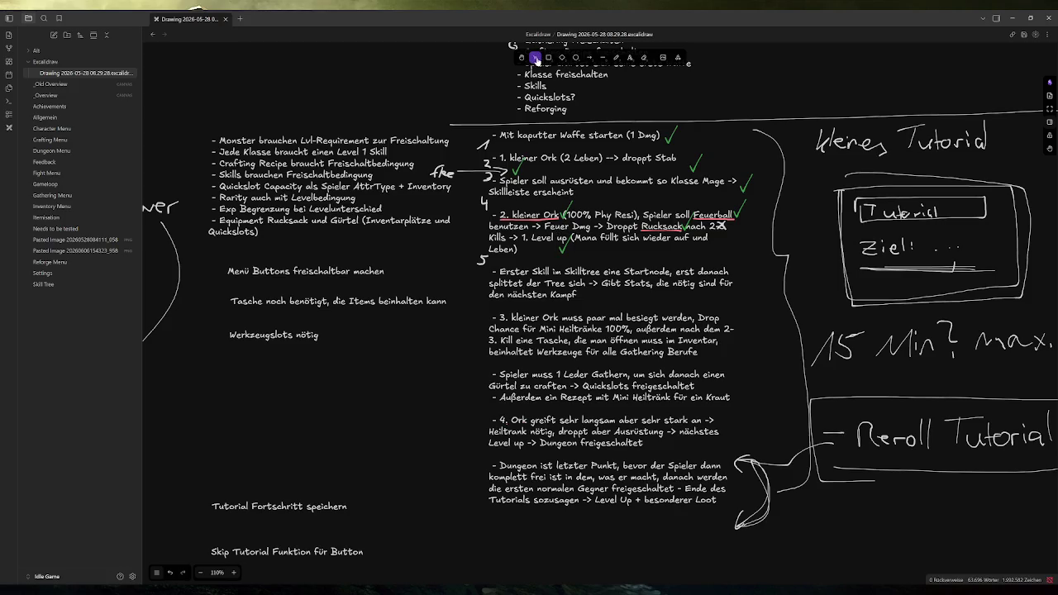
left_click(469, 307)
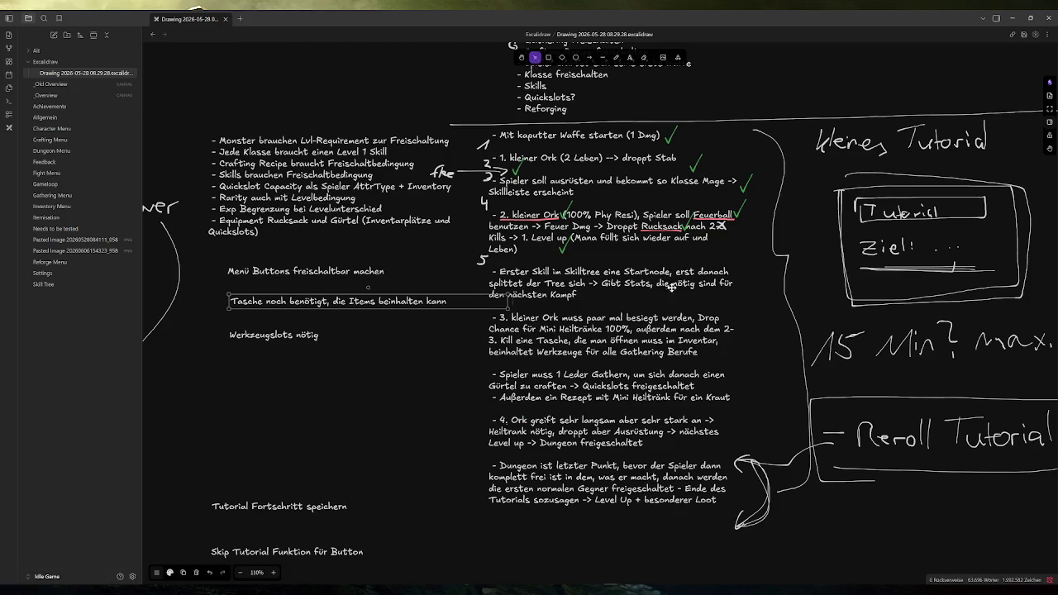
left_click(750, 266)
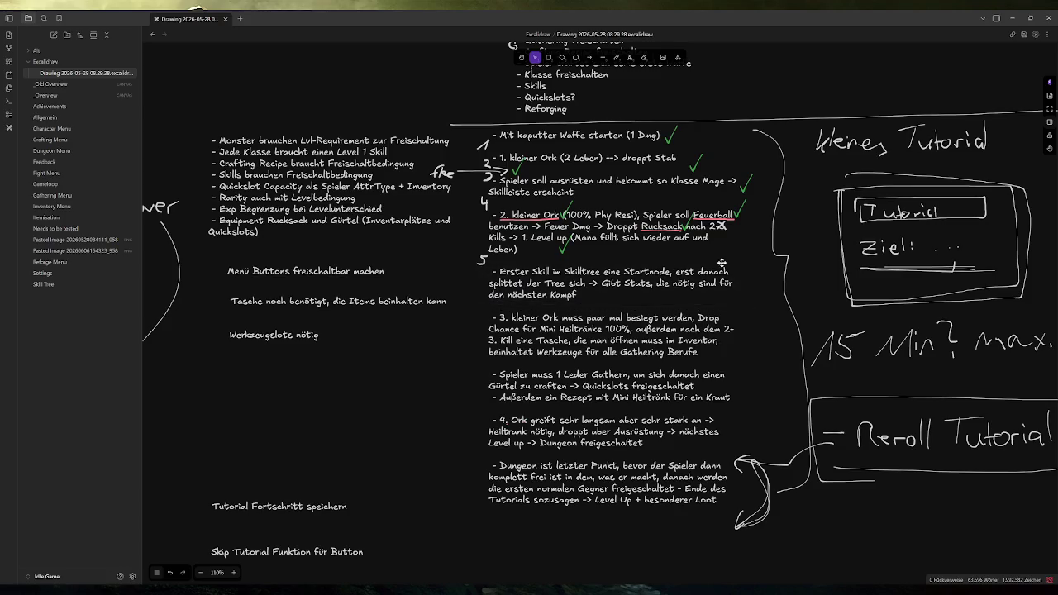
left_click_drag(751, 264, 475, 308)
mouse_move(747, 308)
left_mouse_down()
mouse_move(467, 357)
mouse_move(472, 366)
left_mouse_up()
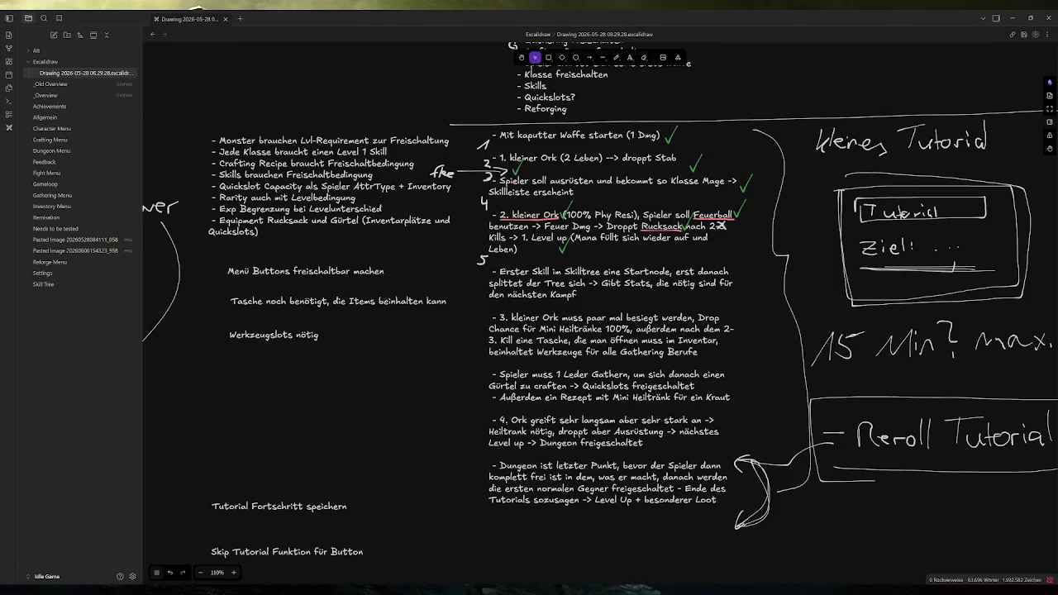
key("alt+Tab")
- Launch the game, fight Tiny Orc 1 and then Tiny Orc 2, fleeing from each fight
left_click(917, 33)
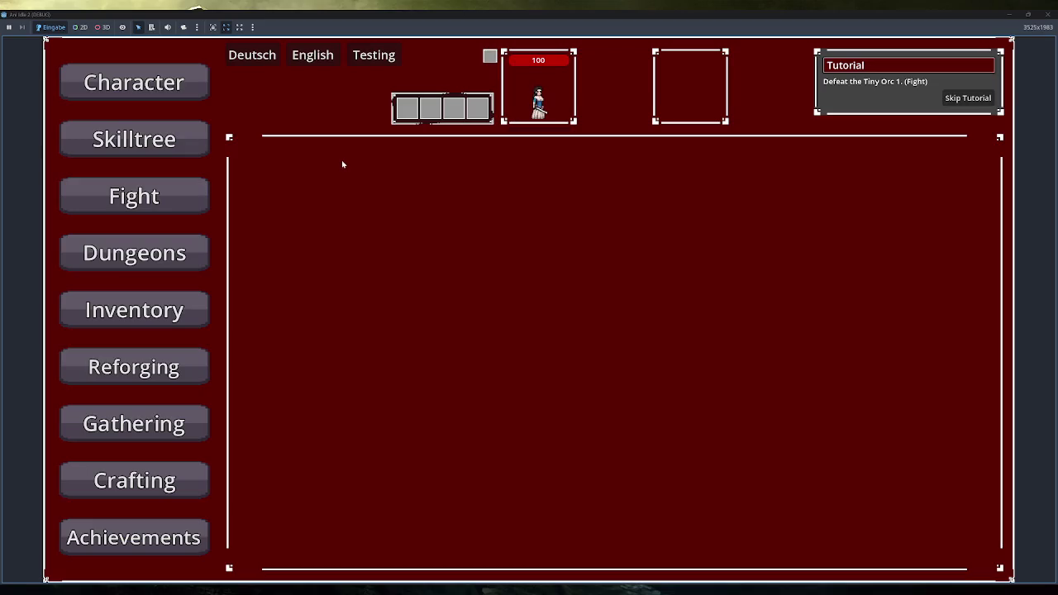
left_click(180, 207)
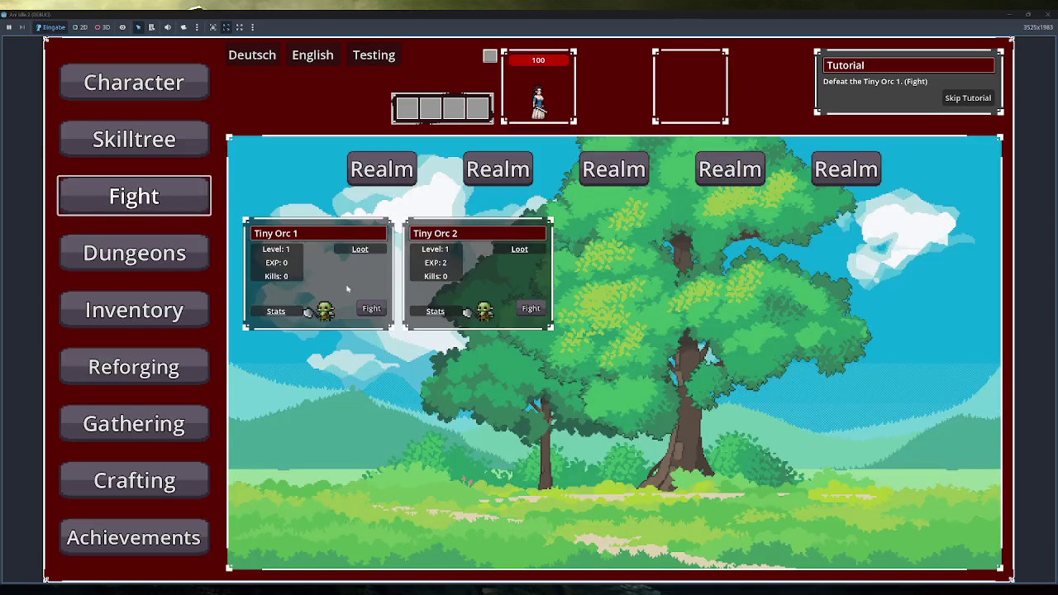
left_click(371, 309)
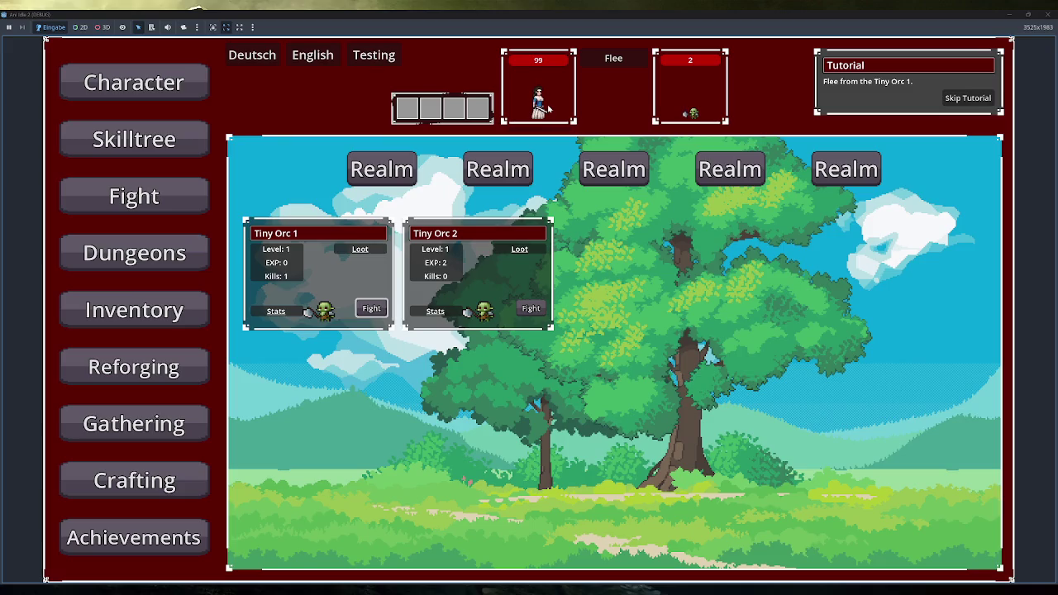
left_click(613, 58)
left_click(531, 308)
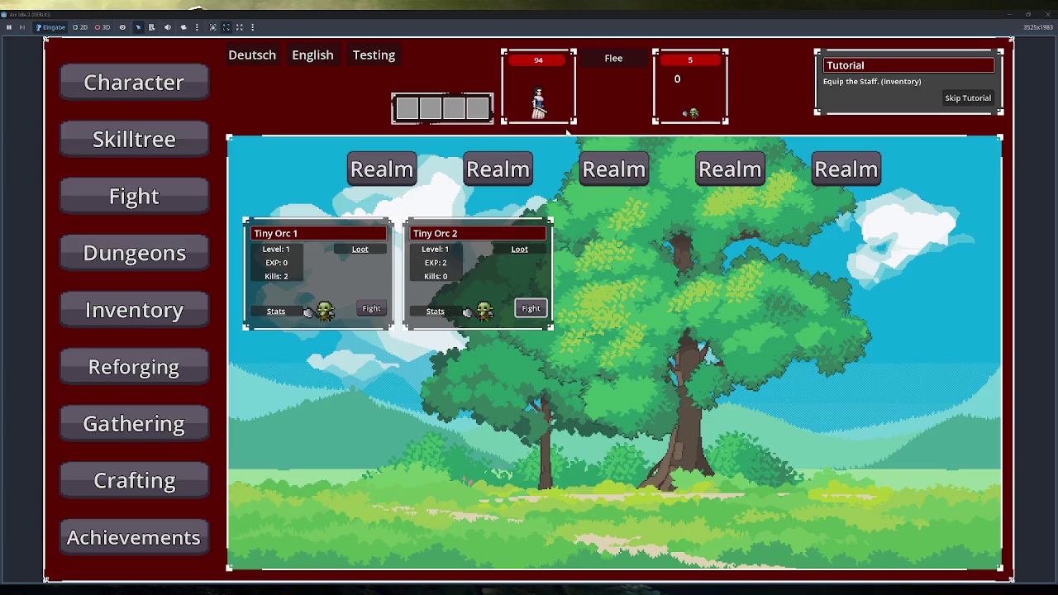
mouse_move(436, 308)
left_click(612, 65)
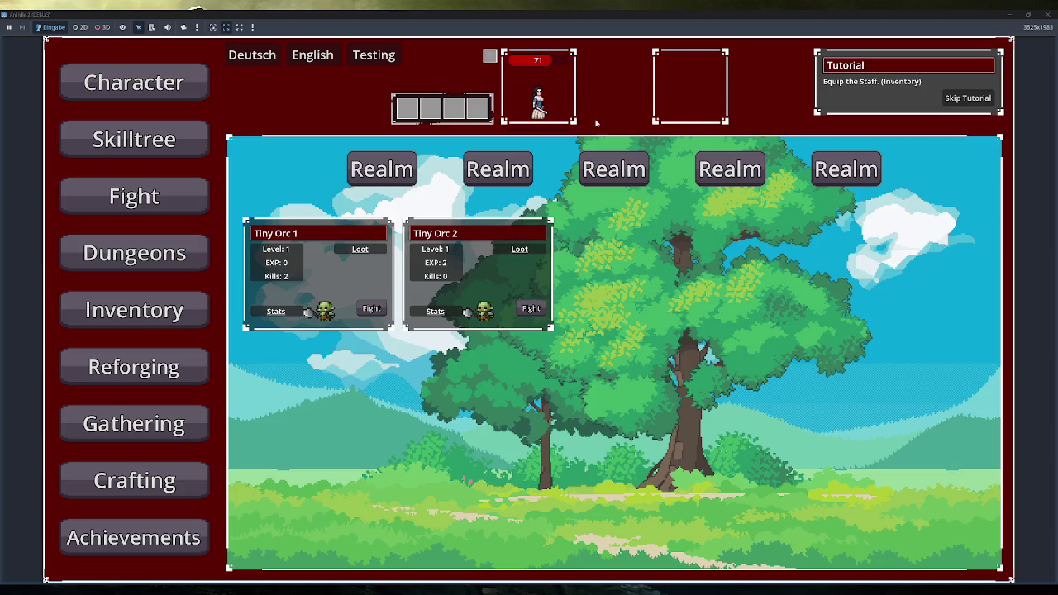
- Start a new Tiny Orc 2 fight and open the inventory with the I key
left_click(530, 308)
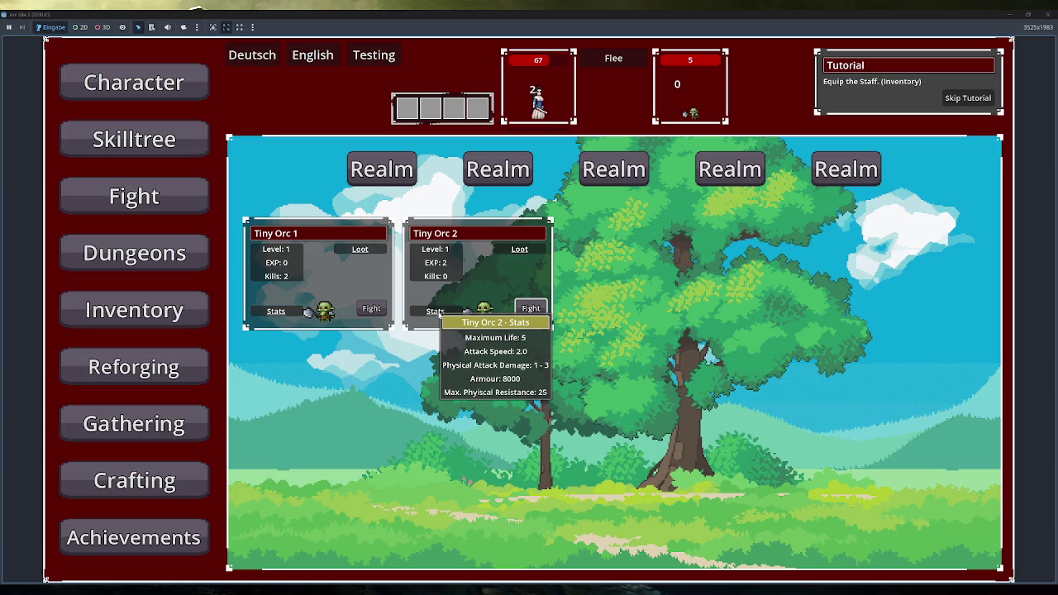
key("i")
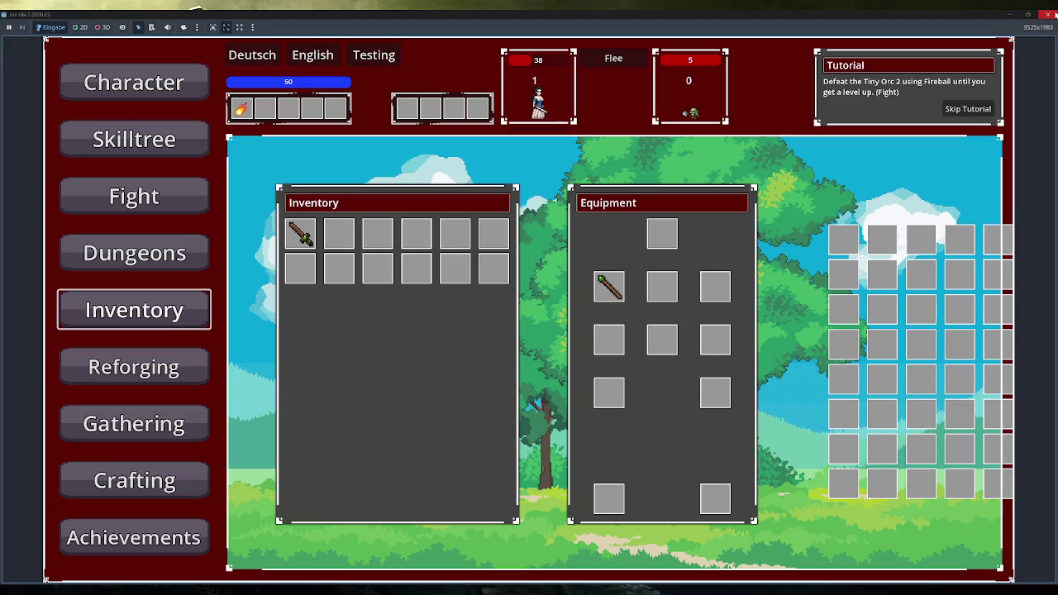
- Close the game window and start a fresh run with Run Project (F5)
left_click(1047, 14)
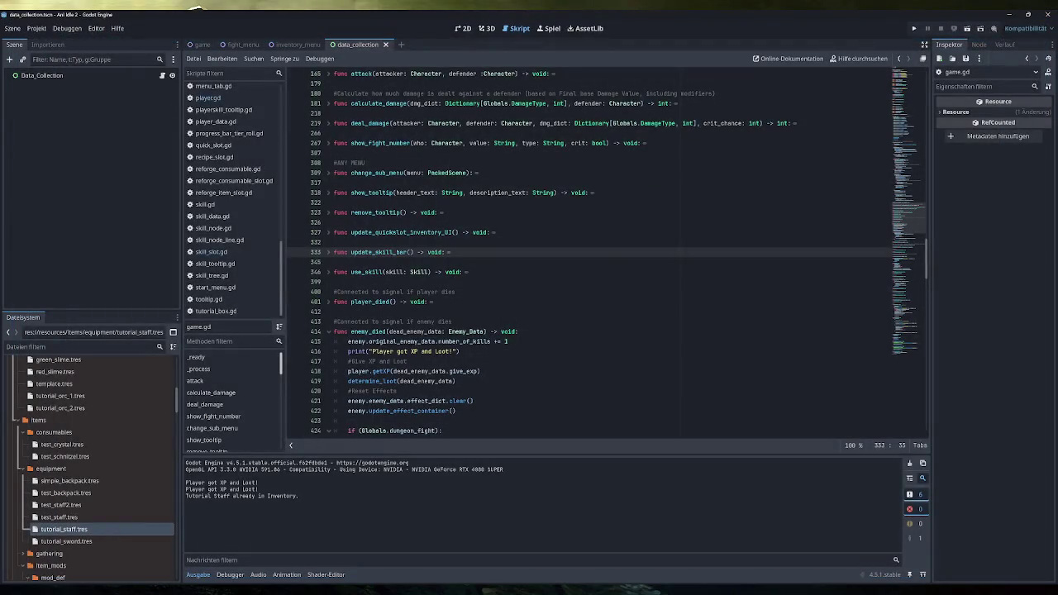
scroll(86, 467, "up", 3)
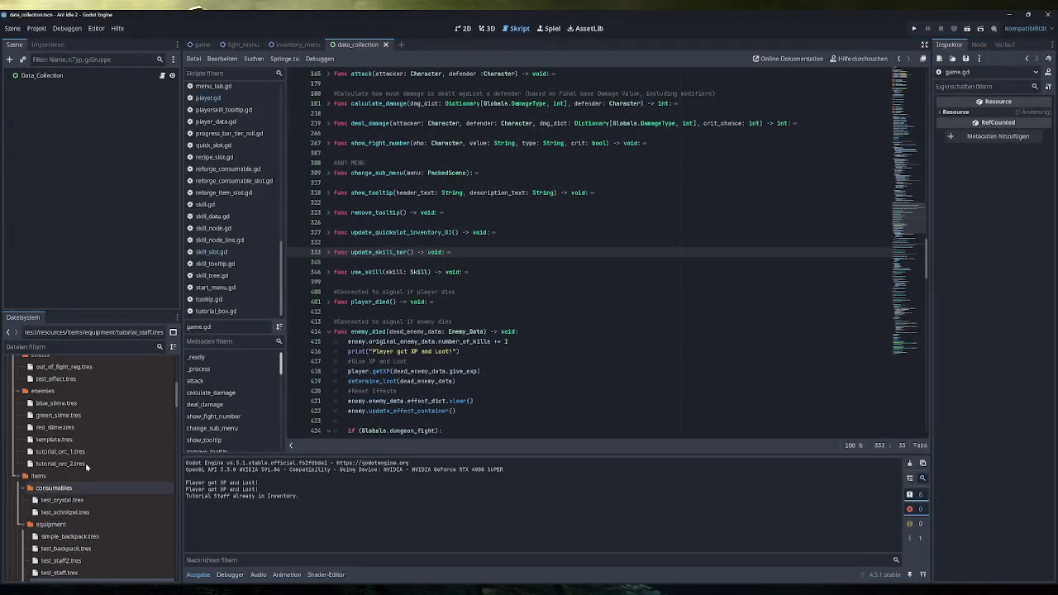
scroll(86, 463, "up", 5)
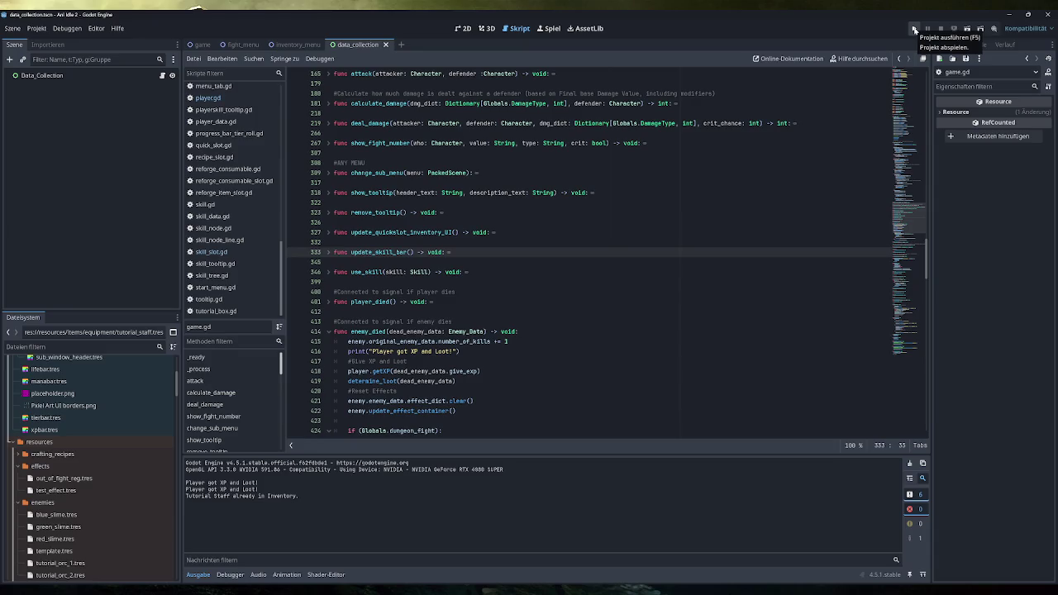
left_click(913, 27)
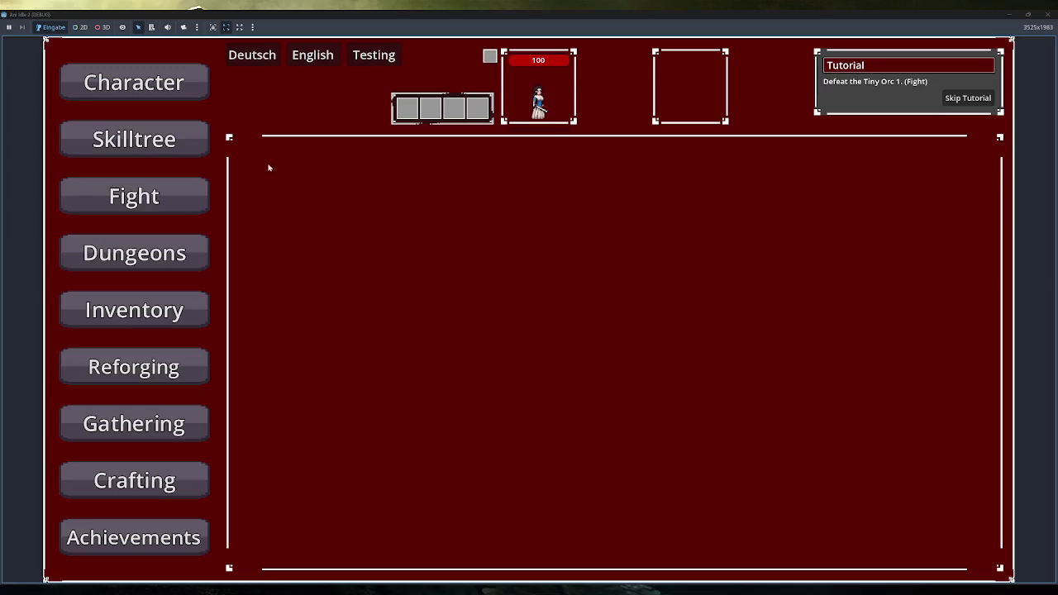
- Set the game's language to Deutsch, then open the _Overview canvas in Obsidian
left_click(252, 58)
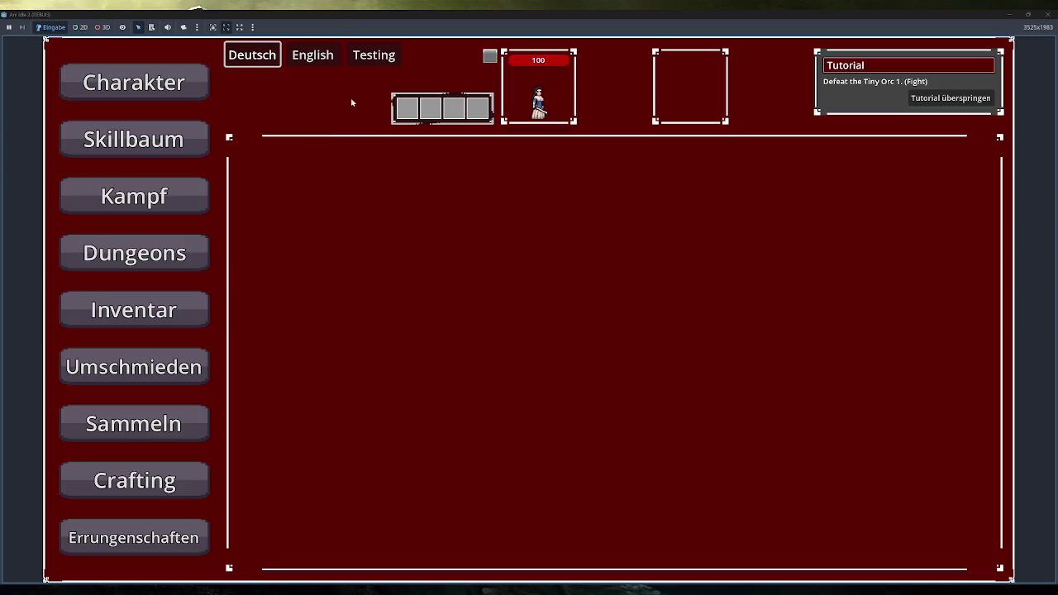
key("alt+Tab")
left_click(73, 95)
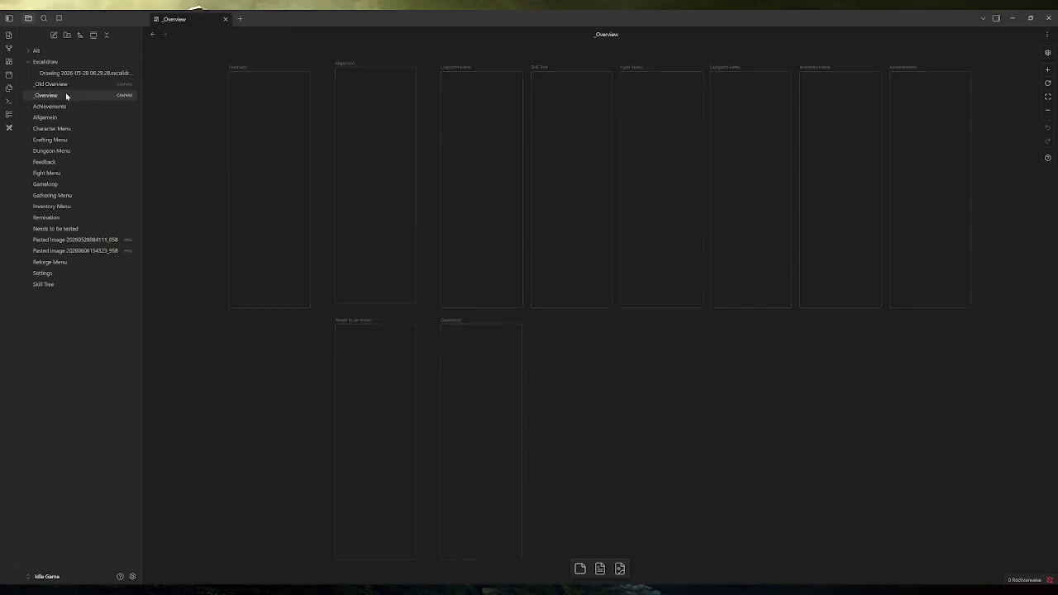
- Review the Feedback card's line about dying fast and losing xp
scroll(224, 111, "up", 5)
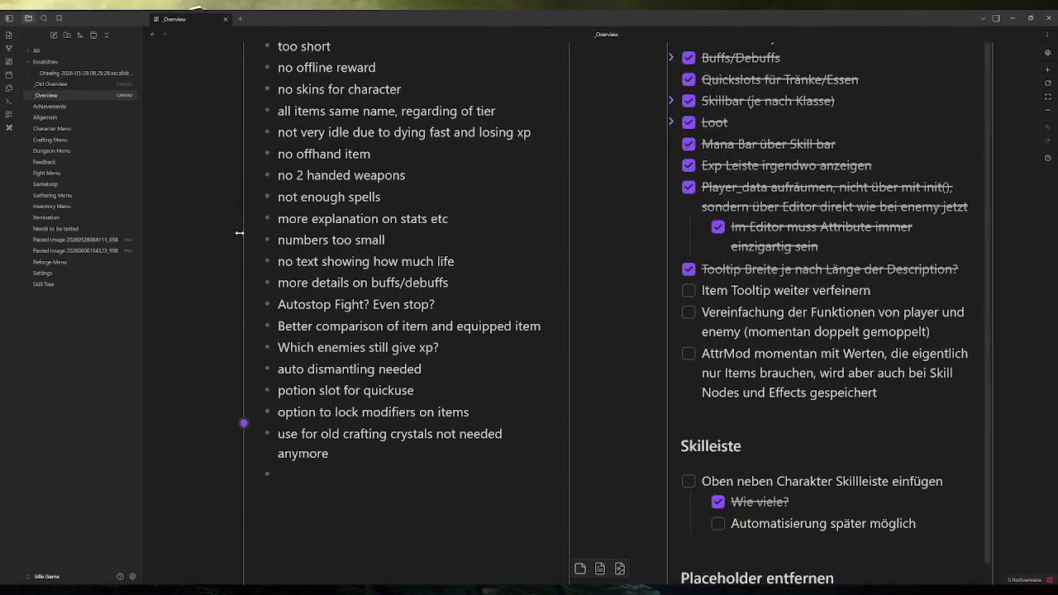
scroll(249, 305, "up", 3)
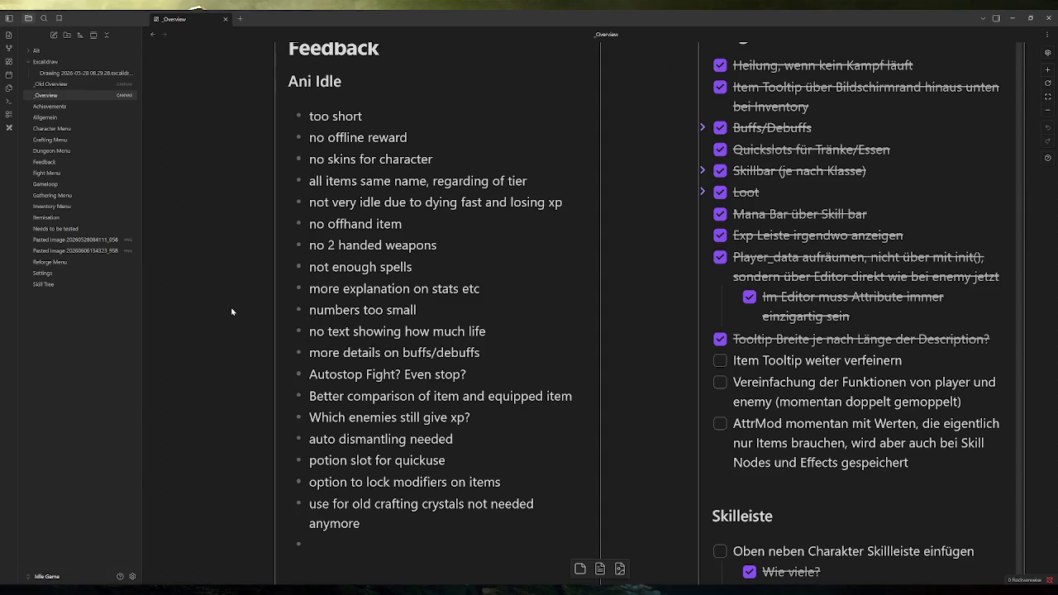
double_click(382, 243)
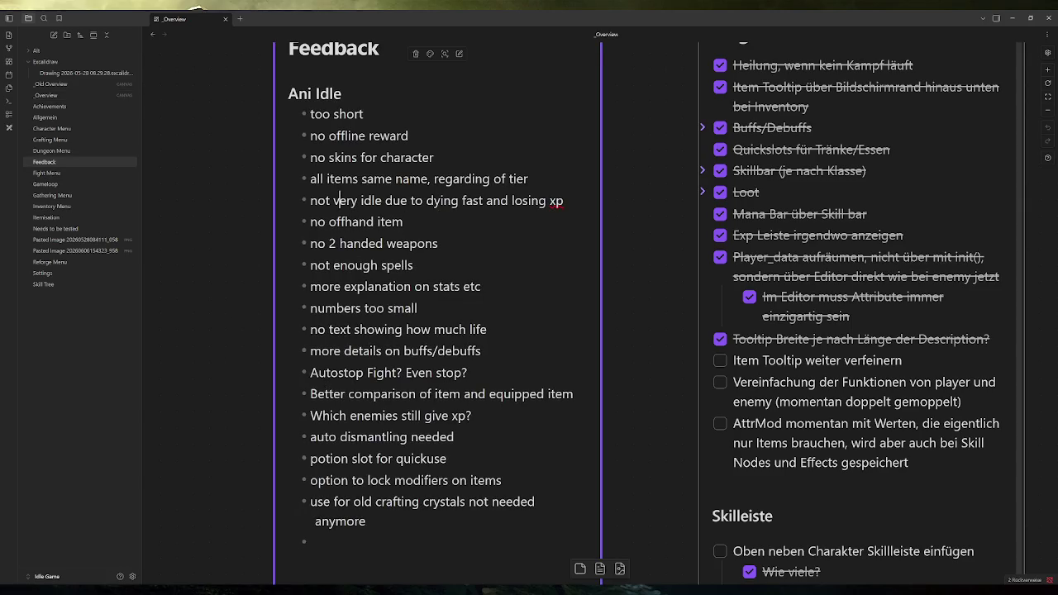
left_click_drag(310, 200, 564, 200)
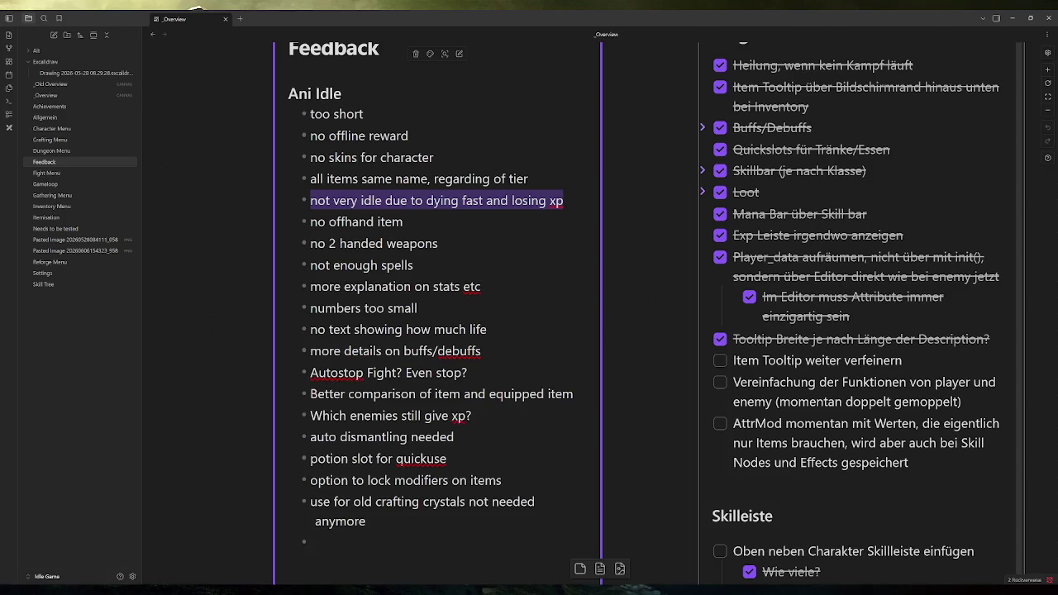
key("Right")
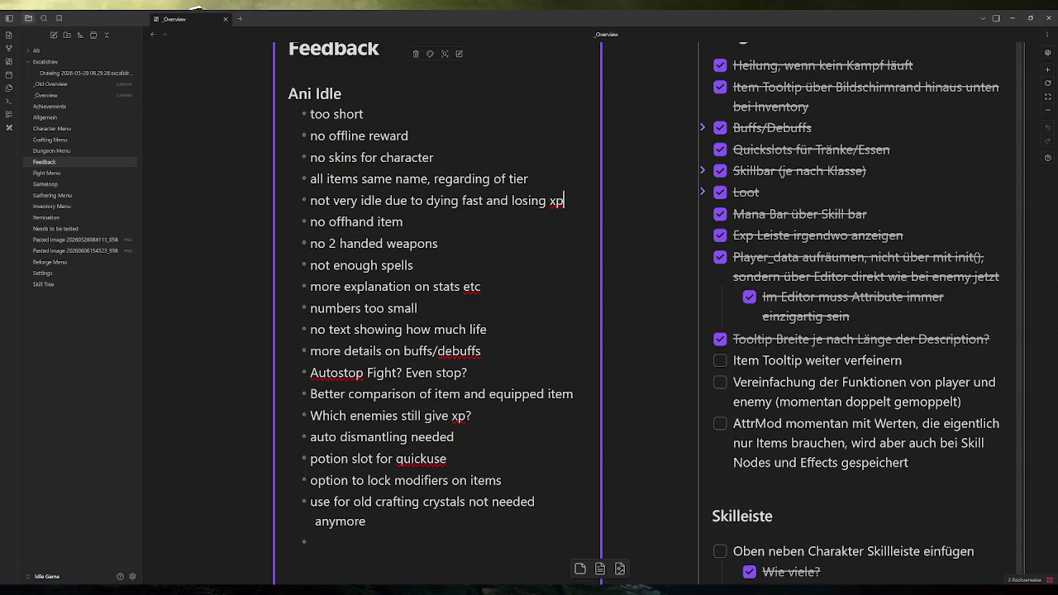
left_click(205, 344)
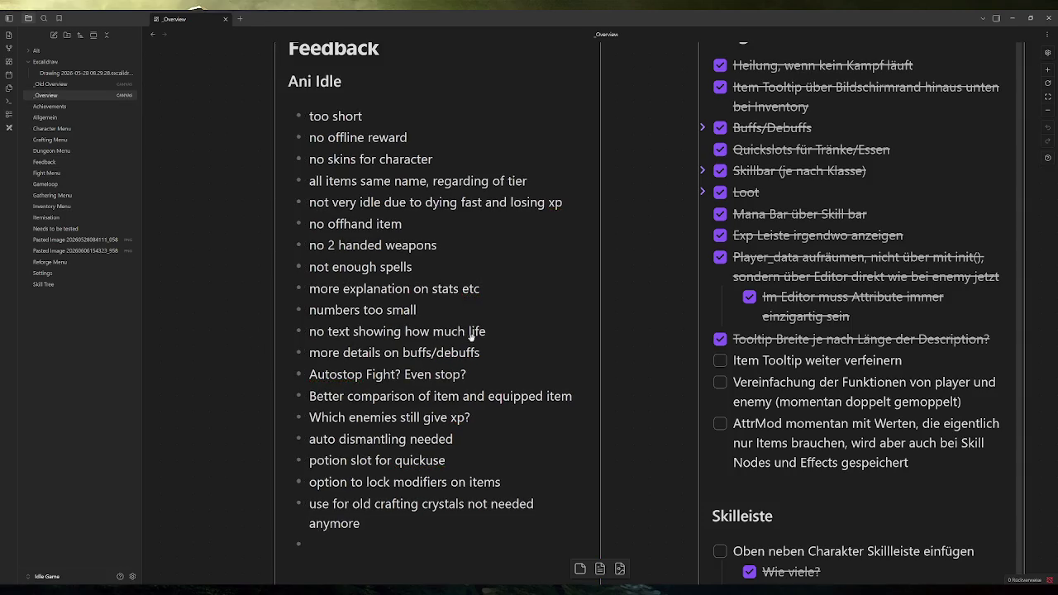
- Return to the running game and open its Kampf fight view
scroll(595, 322, "down", 5)
scroll(496, 372, "right", 5)
scroll(496, 372, "down", 3)
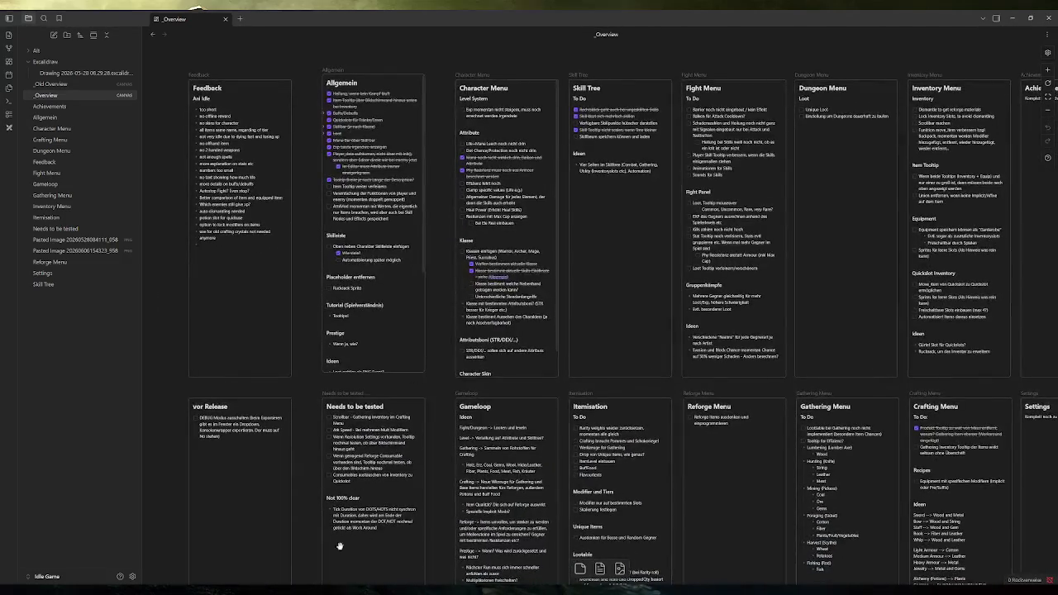
left_click(368, 555)
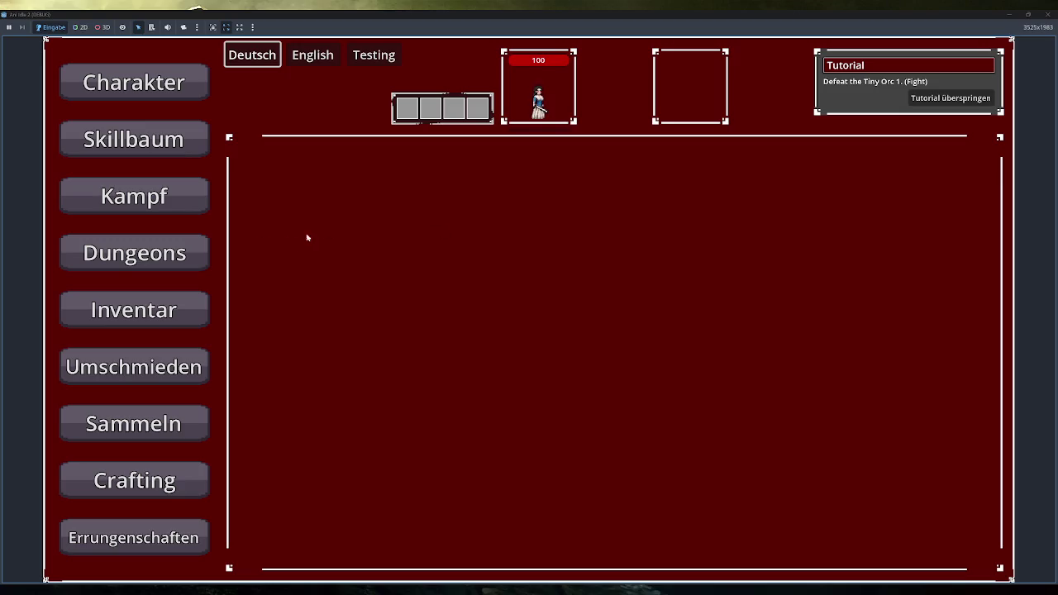
left_click(161, 198)
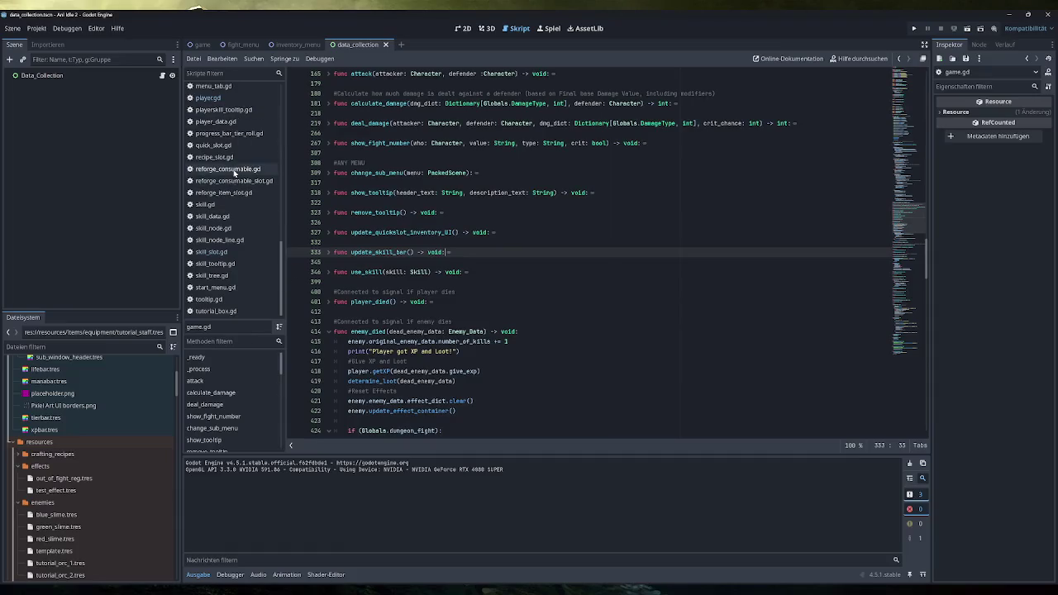
scroll(232, 221, "up", 2)
- Check the player_died emit inside player.gd's take_damage, then open game.gd at _ready
left_click(221, 161)
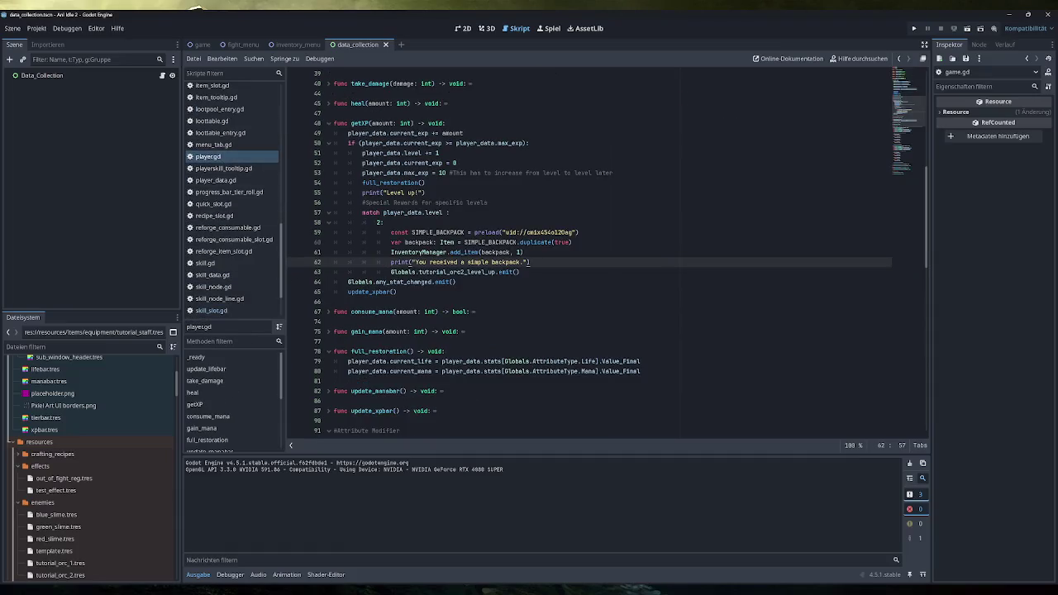
scroll(605, 252, "up", 1)
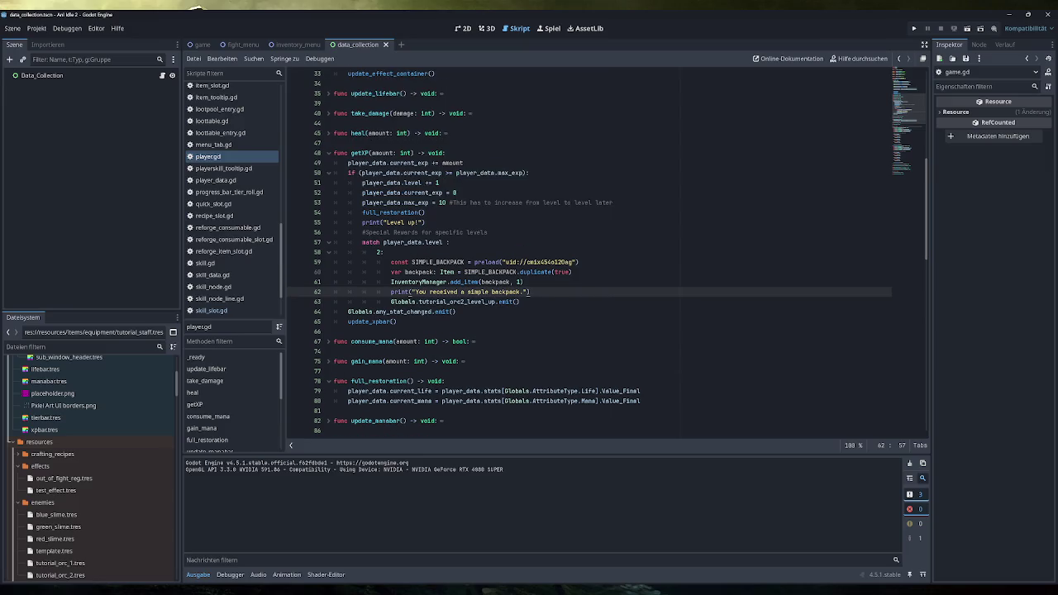
left_click(329, 113)
left_click_drag(453, 143, 374, 143)
scroll(230, 248, "up", 5)
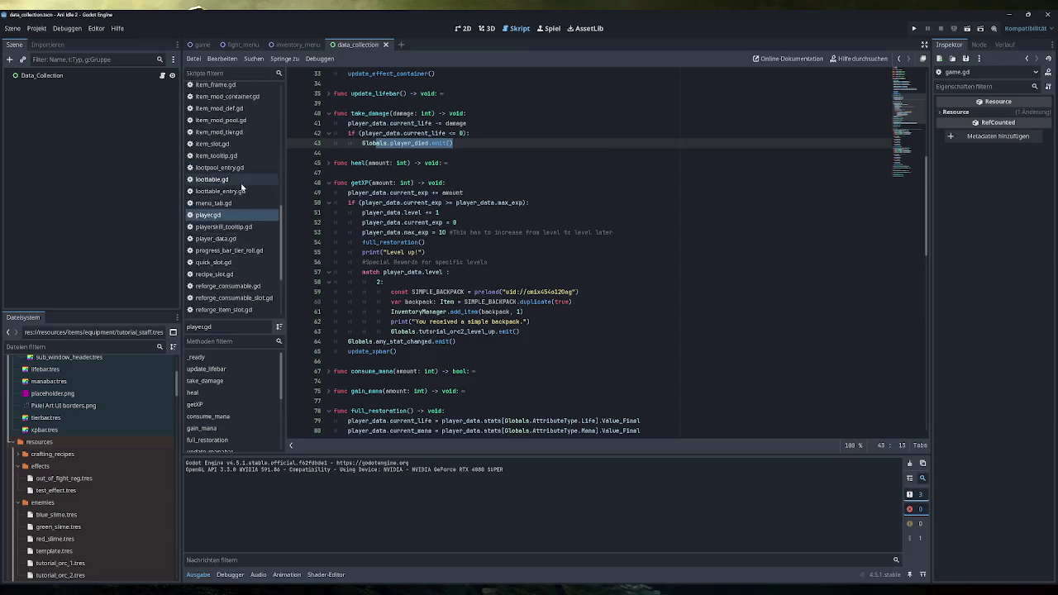
scroll(233, 201, "up", 4)
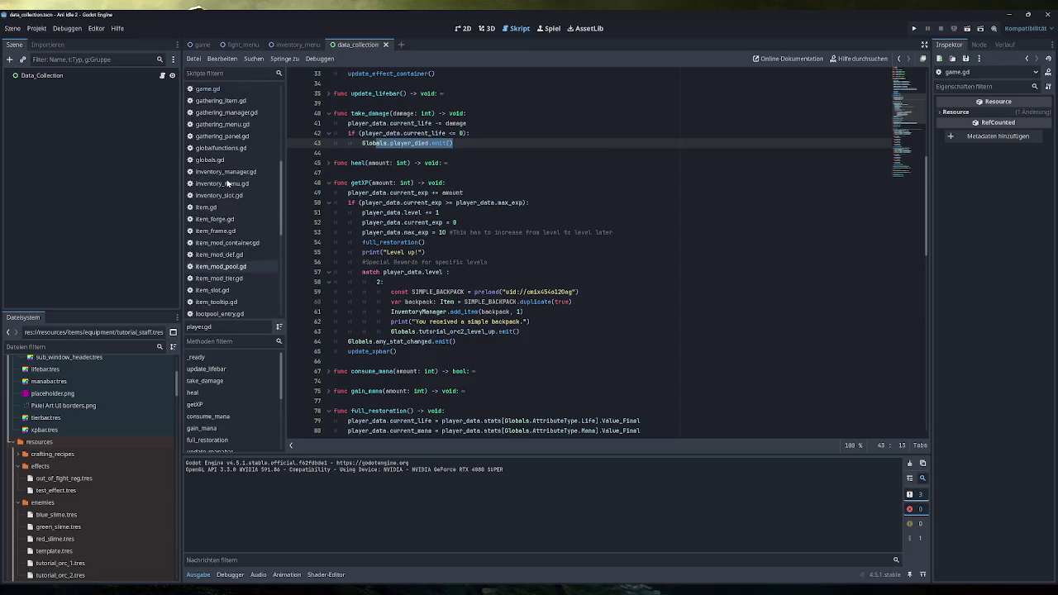
left_click(208, 89)
left_click(893, 96)
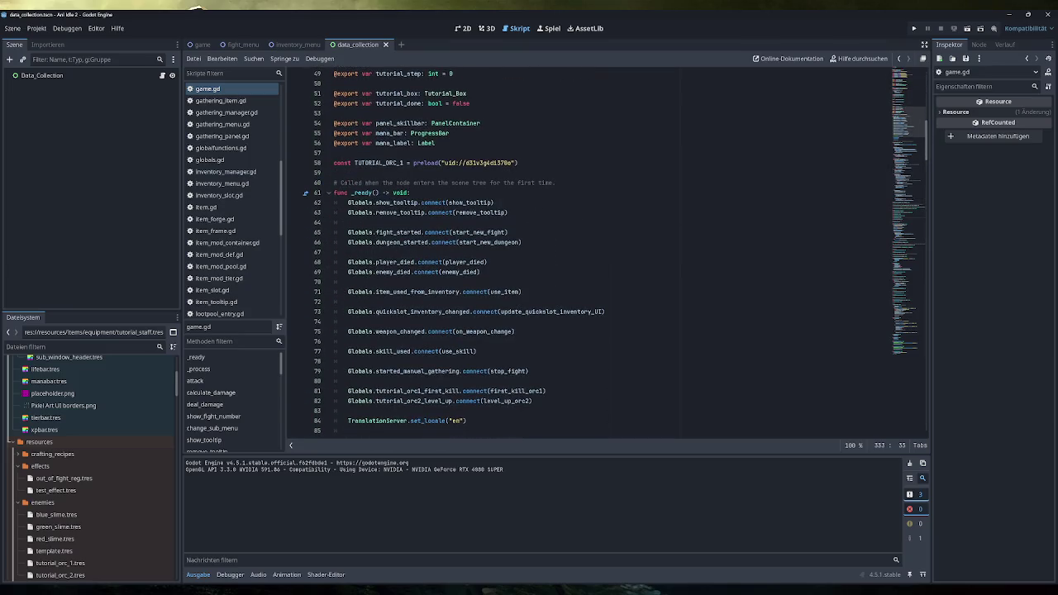
- In player_died, replace the line-405 current_life assignment with player.full_restoration()
left_click(471, 262, "ctrl")
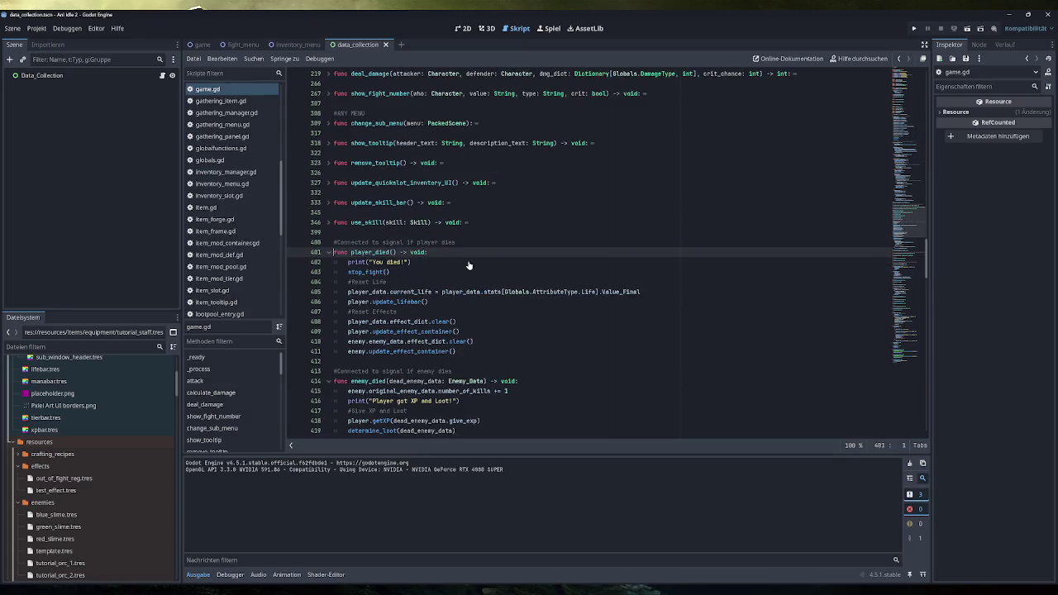
left_click_drag(391, 272, 333, 272)
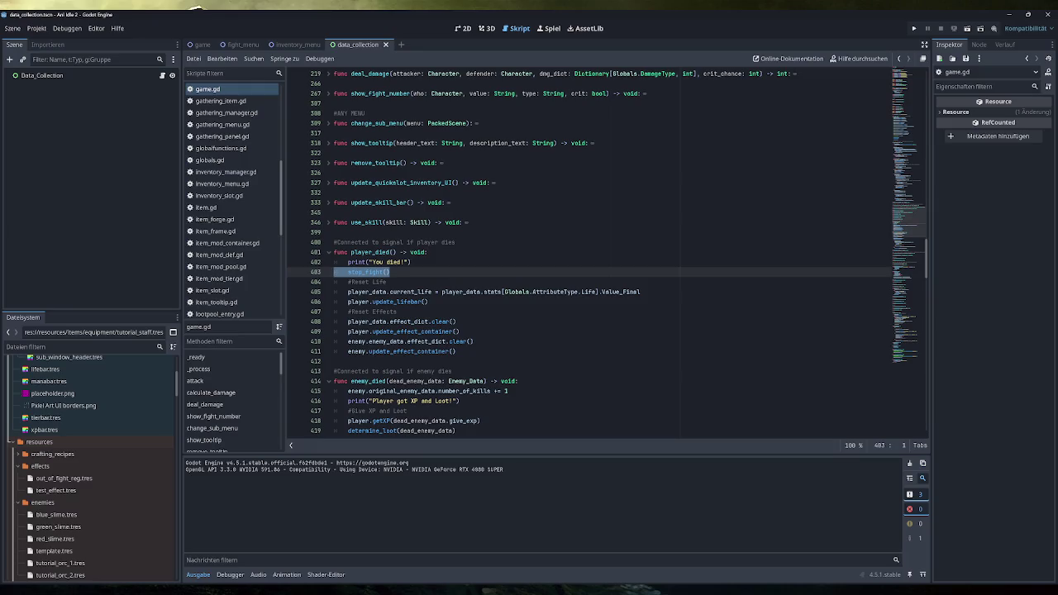
mouse_move(641, 291)
left_mouse_down()
mouse_move(355, 291)
mouse_move(387, 292)
mouse_move(369, 291)
left_mouse_up()
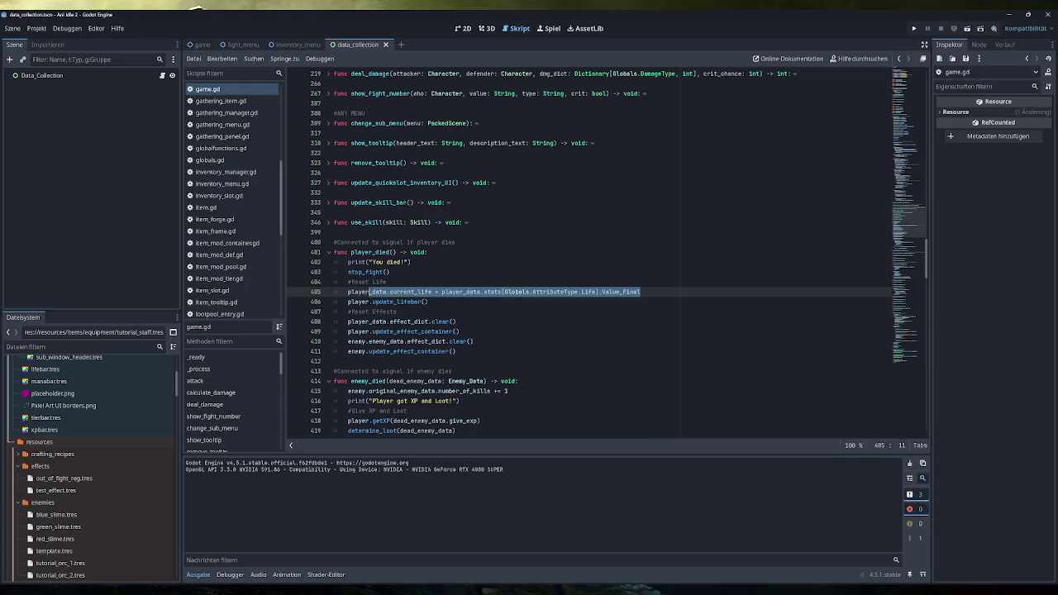
type(".res")
key("Down")
key("Return")
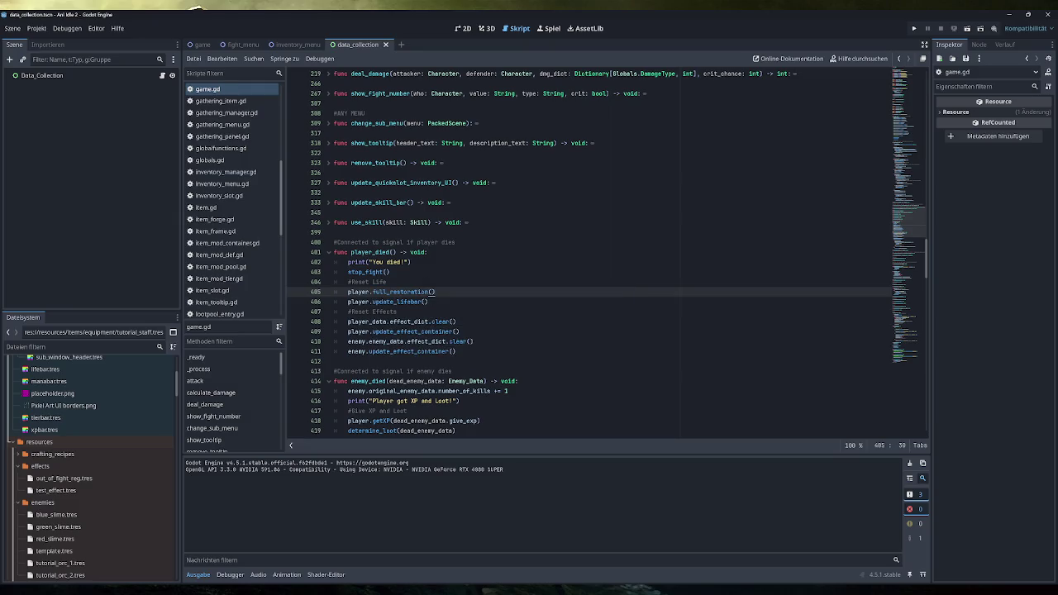
key("Down")
left_click_drag(456, 322, 366, 322)
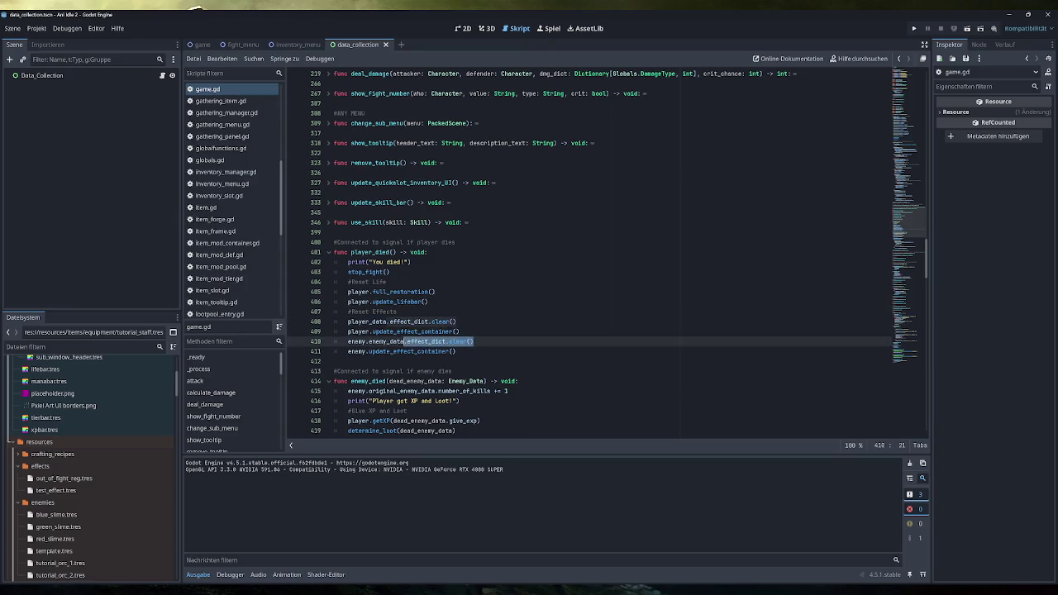
left_click(474, 342)
left_click(389, 281)
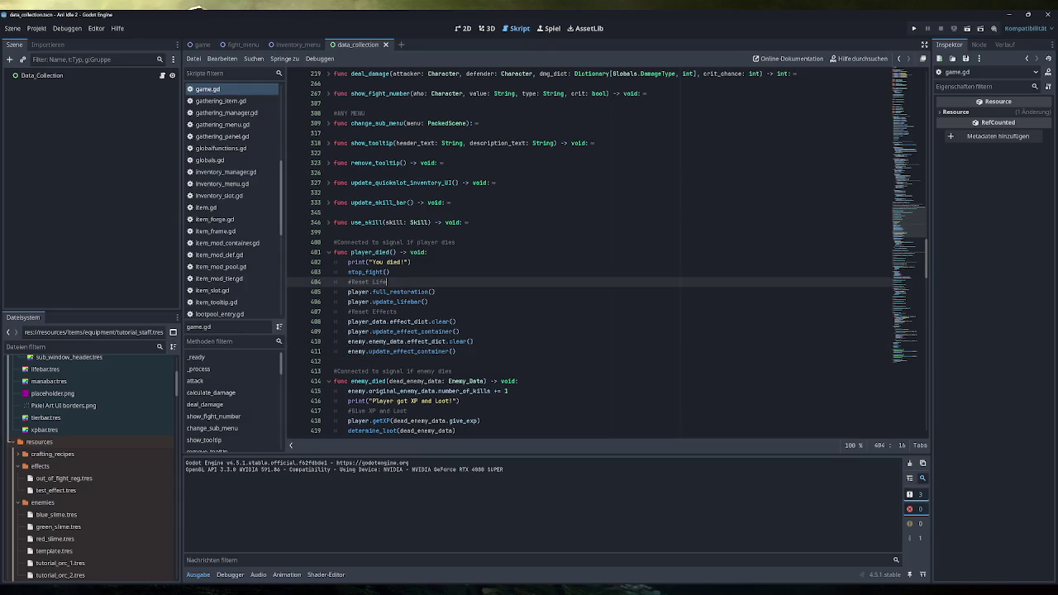
left_click(389, 272)
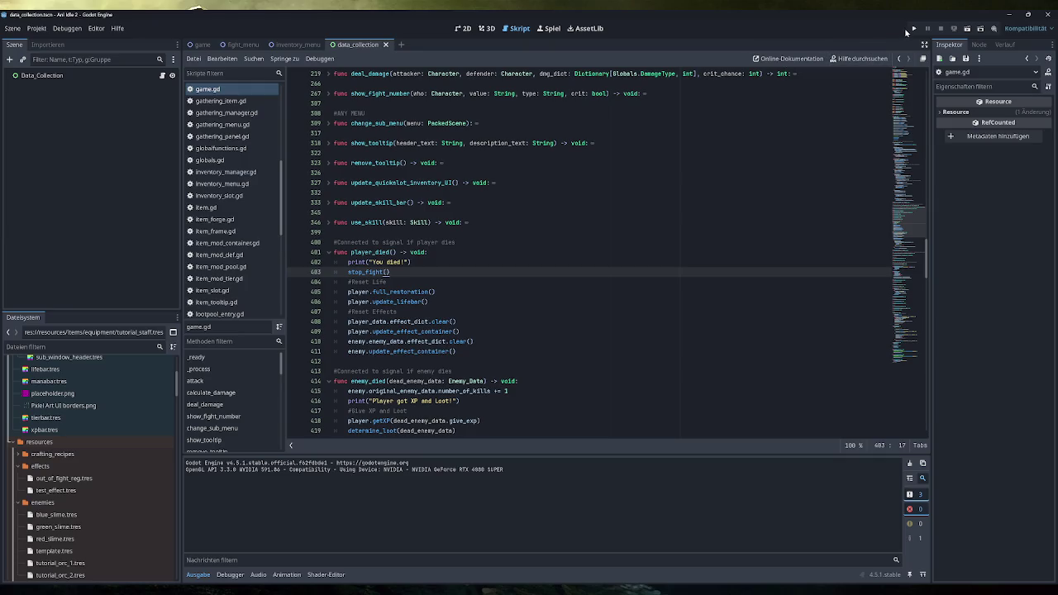
- Launch the Ani Idle 2 project in its debug window for playtesting
left_click(914, 29)
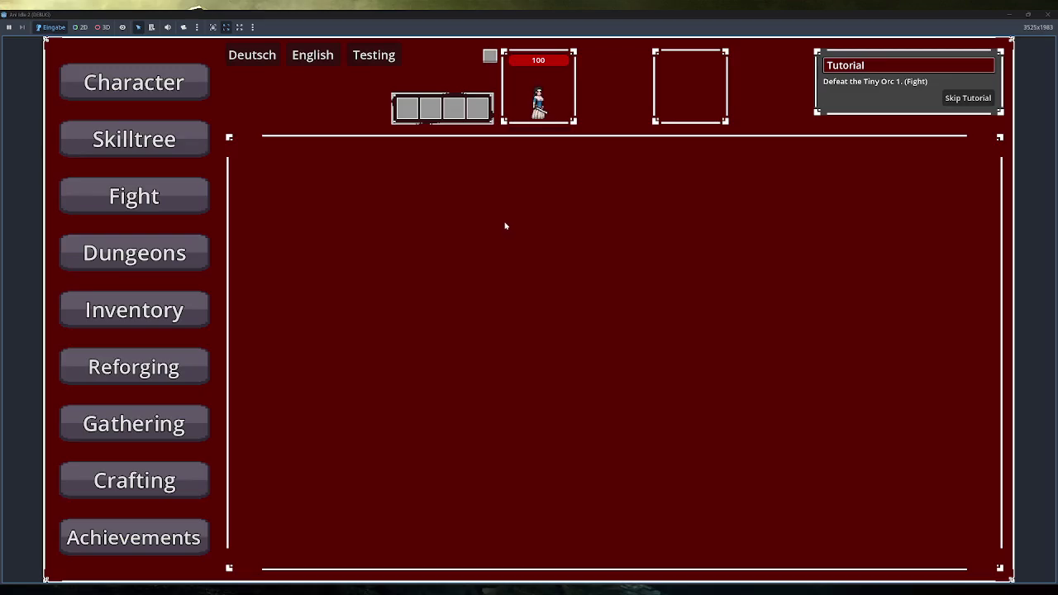
- Start fighting Tiny Orc 1 from the Fight screen and let battles run to 20 kills
left_click(175, 207)
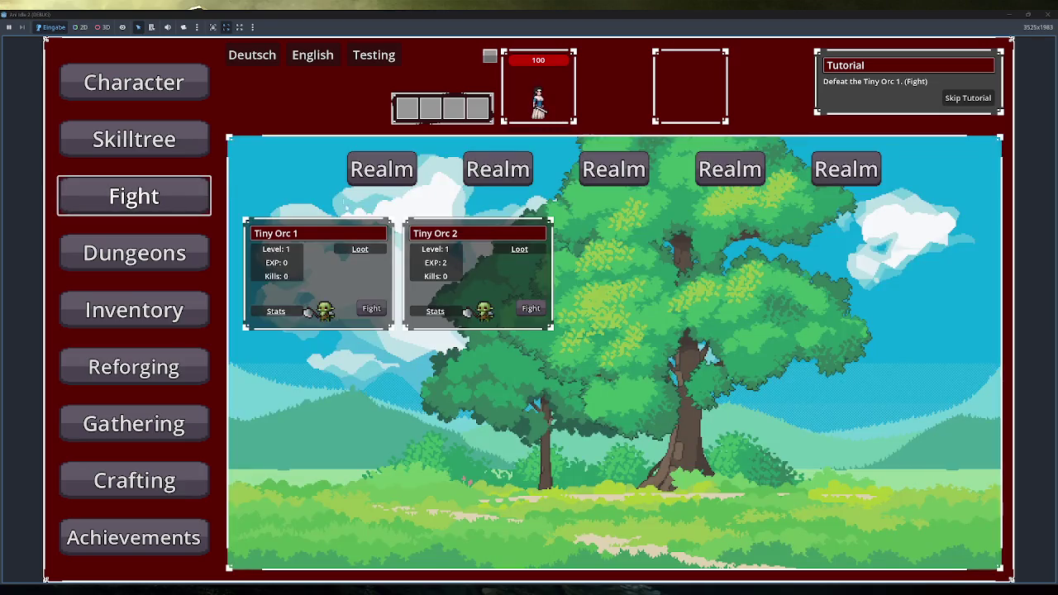
left_click(375, 308)
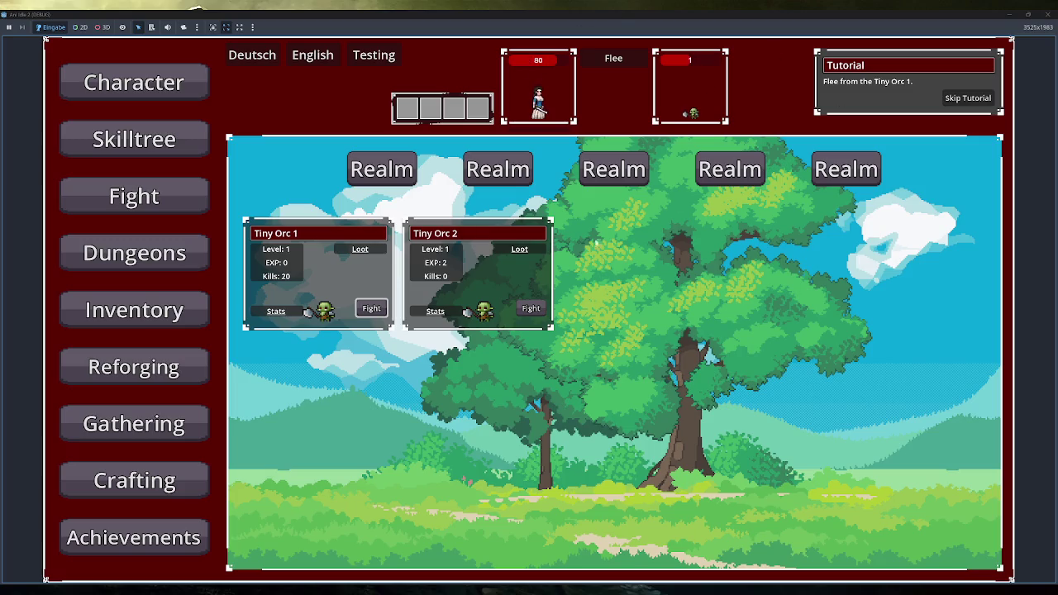
- Open the Inventory screen to check the player's equipment
left_click(172, 325)
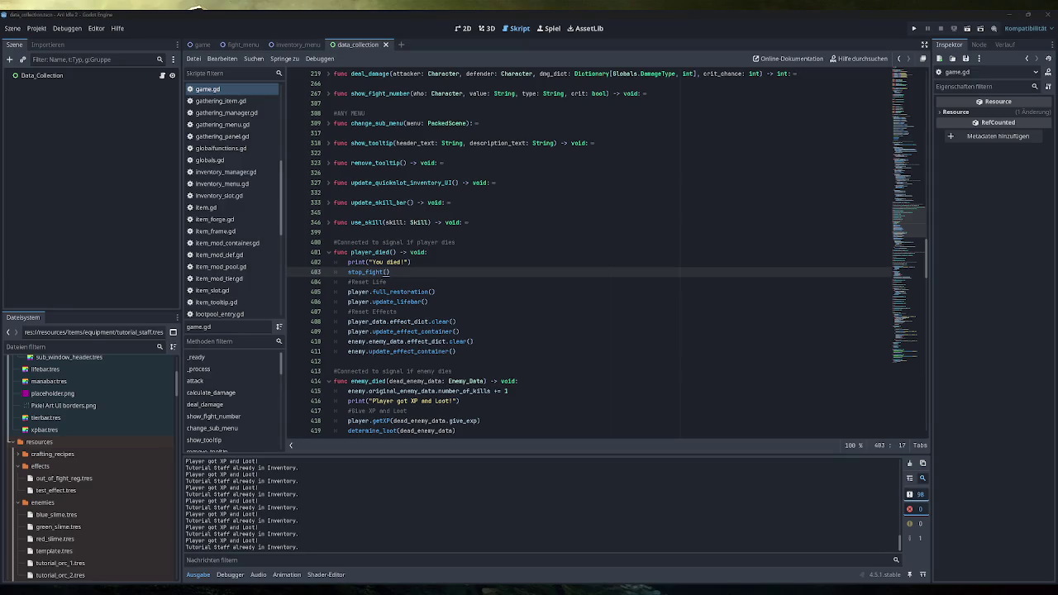
key("alt+Tab")
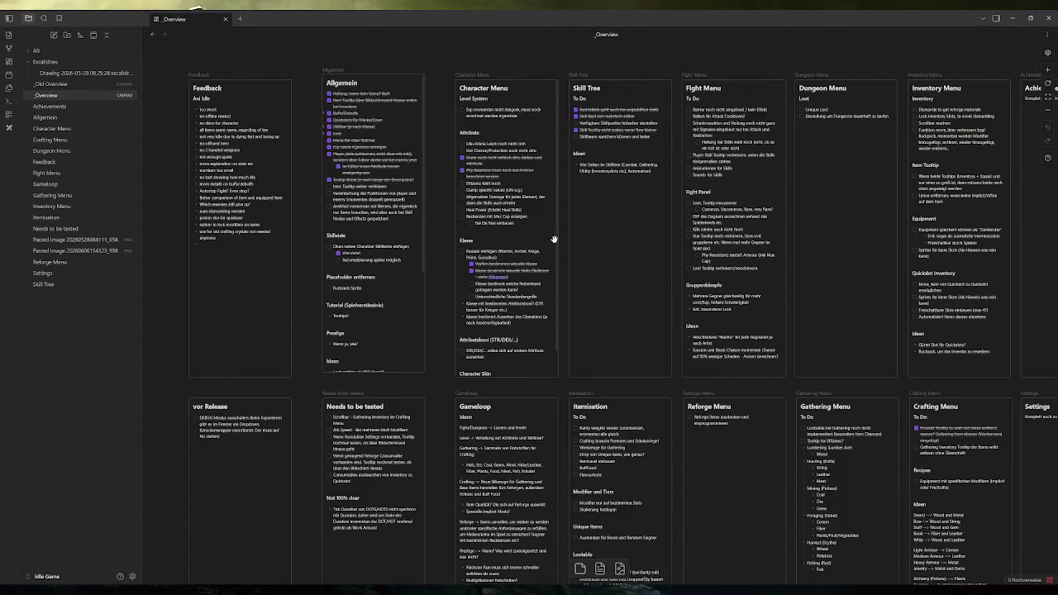
left_click(123, 75)
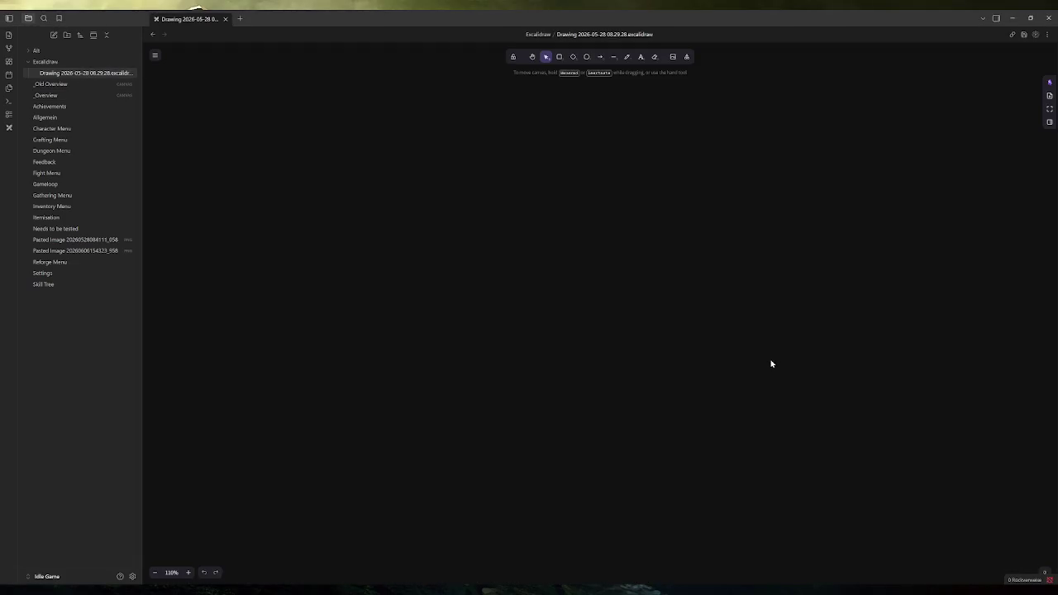
scroll(513, 331, "up", 10)
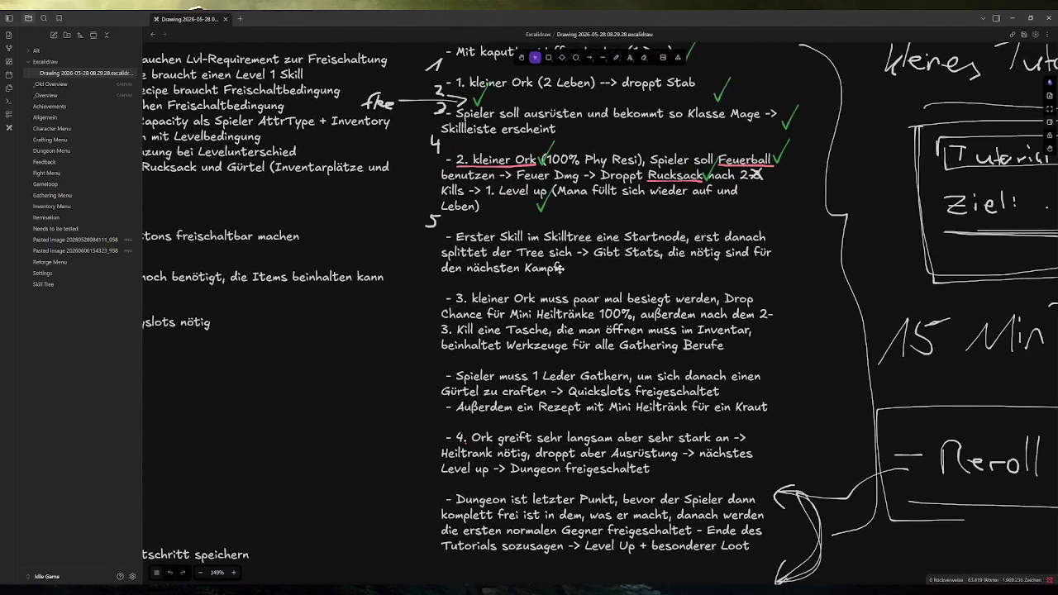
scroll(576, 284, "up", 1)
scroll(576, 297, "up", 1)
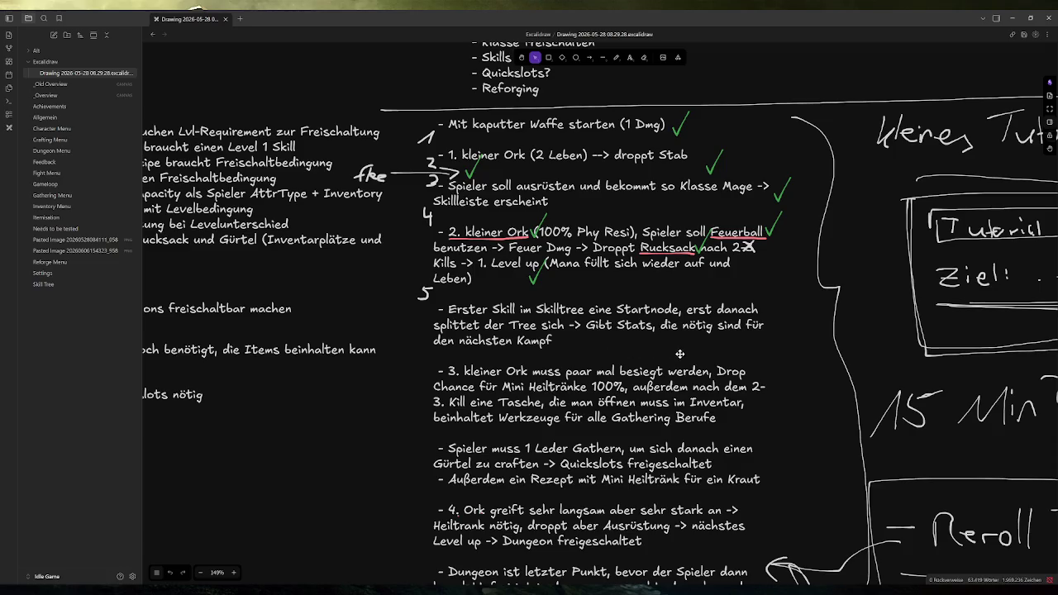
scroll(683, 380, "down", 1)
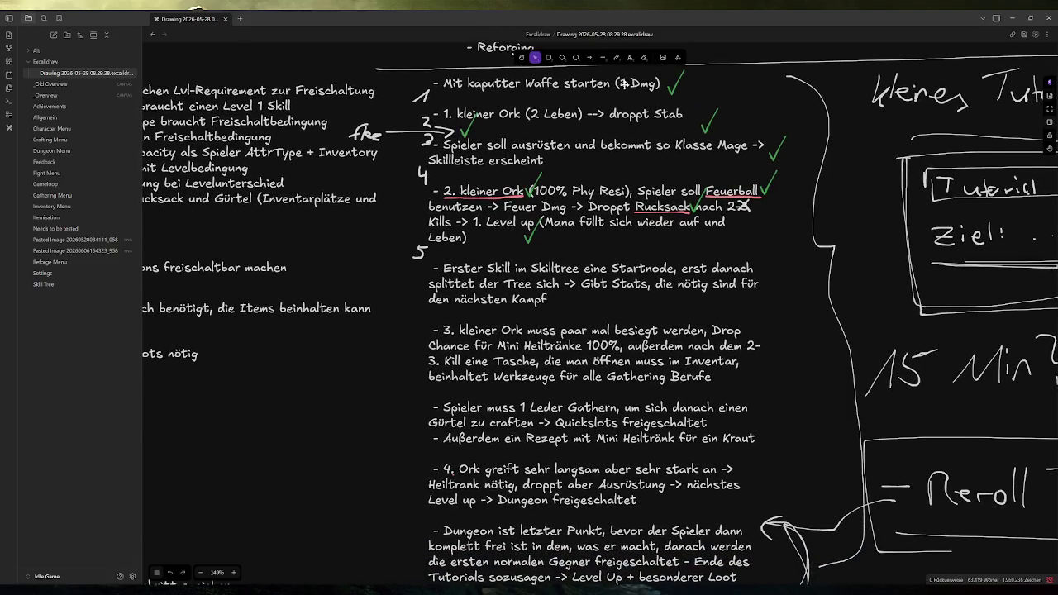
left_click(616, 58)
left_click_drag(410, 316, 742, 378)
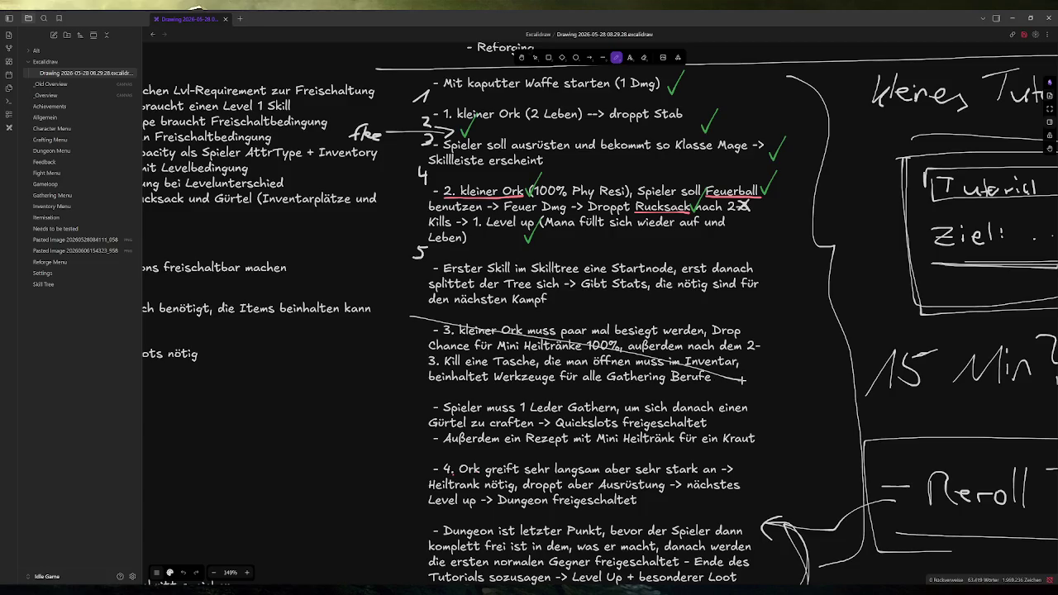
key("ctrl+z")
left_click(535, 57)
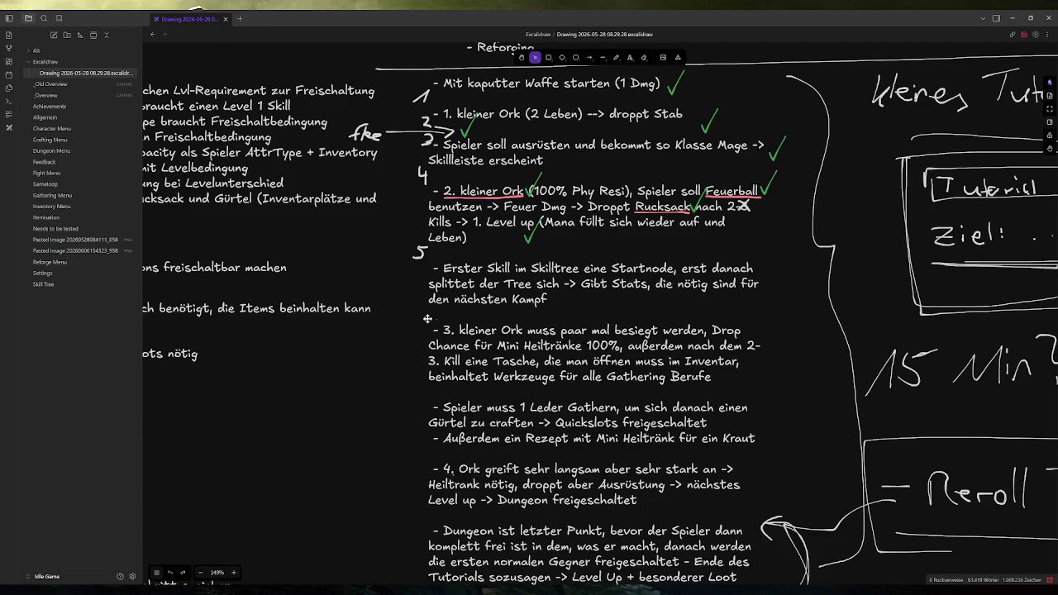
mouse_move(425, 311)
left_mouse_down()
mouse_move(657, 382)
mouse_move(441, 305)
mouse_move(341, 301)
mouse_move(726, 397)
mouse_move(774, 398)
left_mouse_up()
left_click(397, 372)
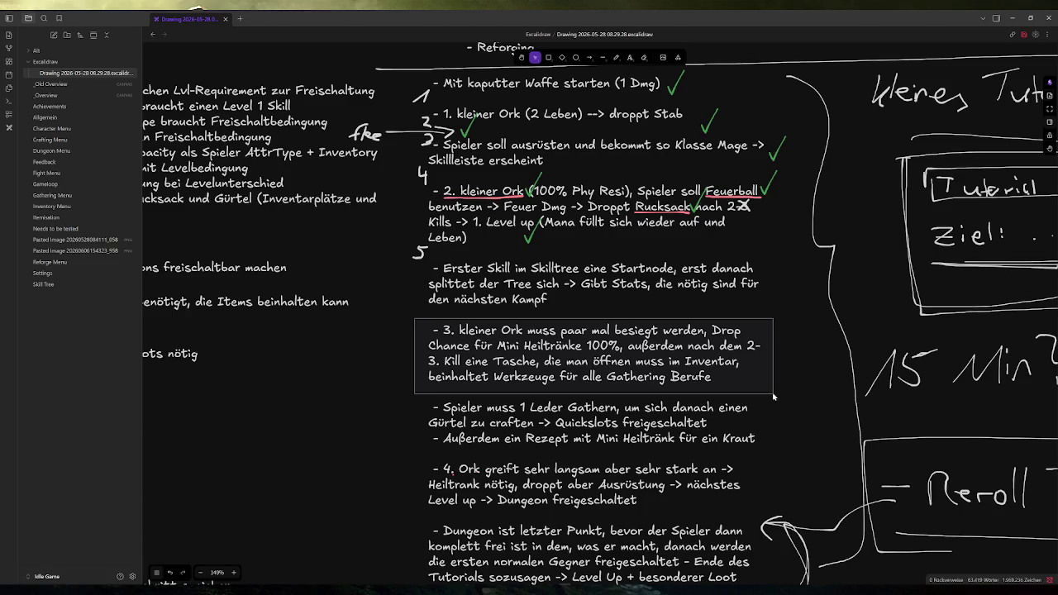
left_click_drag(774, 398, 778, 397)
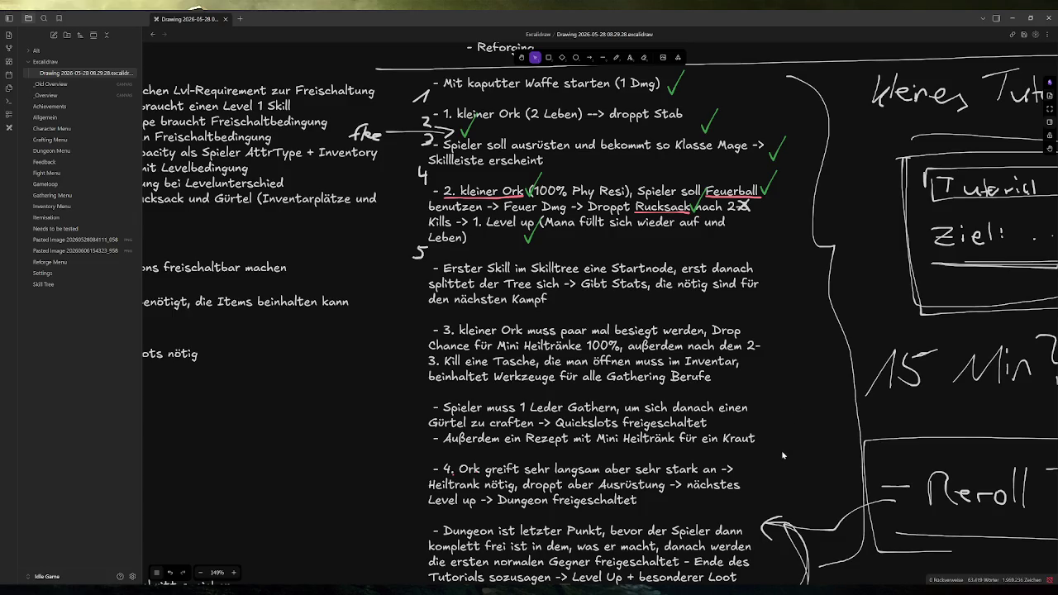
- Move the stray element beside the fourth-orc step to the right, deselect it, and return to Godot
left_click(419, 510)
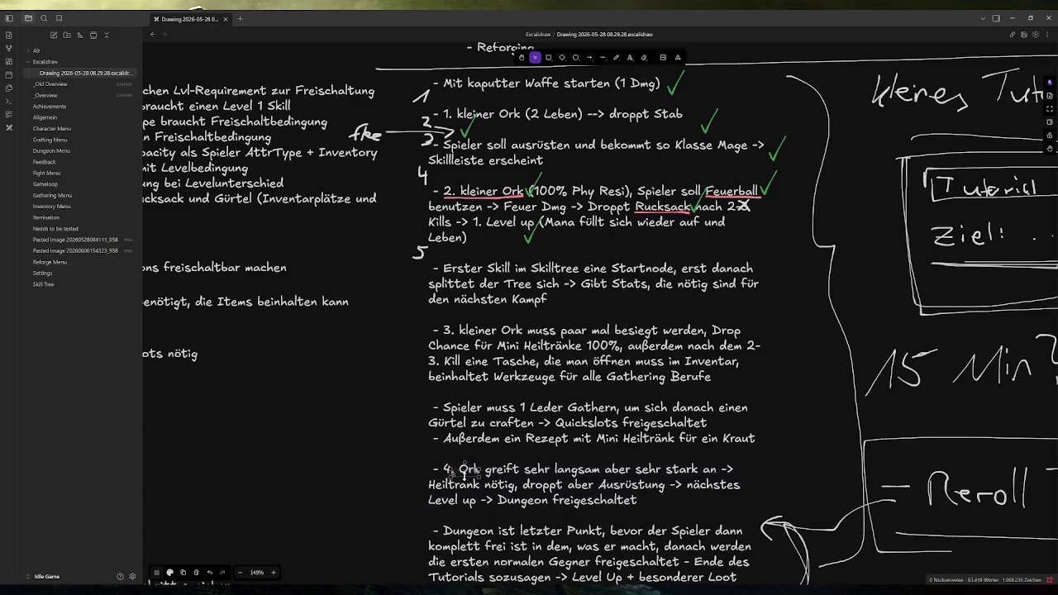
mouse_move(465, 476)
left_mouse_down()
mouse_move(662, 455)
mouse_move(824, 411)
left_mouse_up()
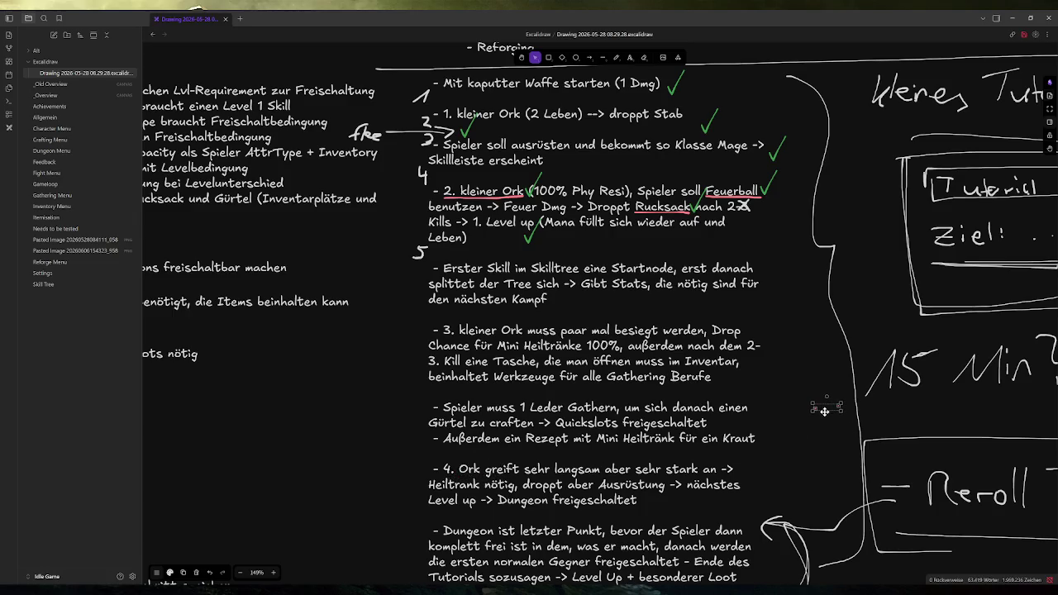
key("Escape")
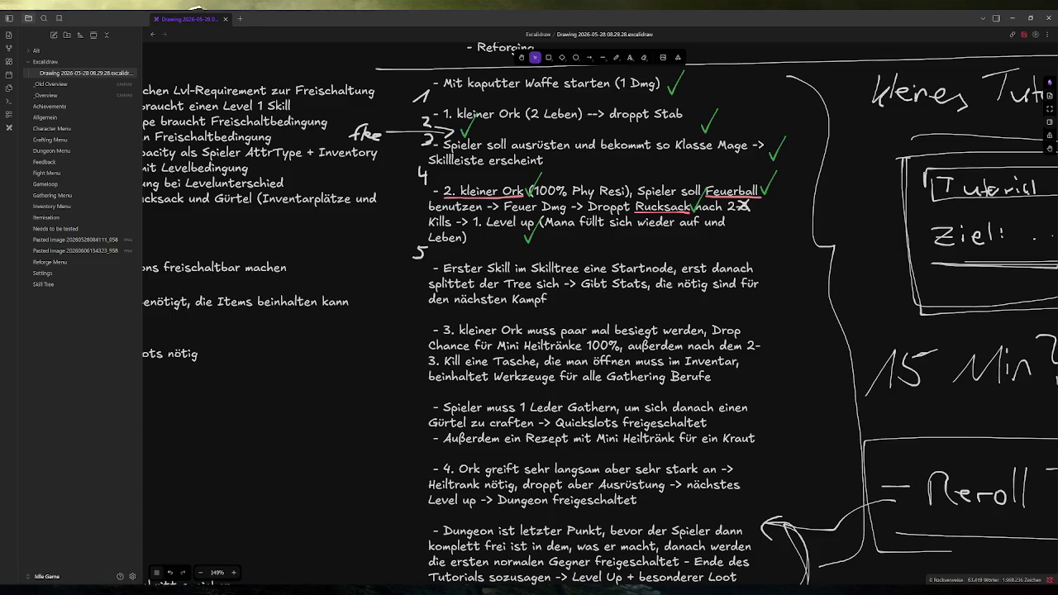
key("alt+Tab")
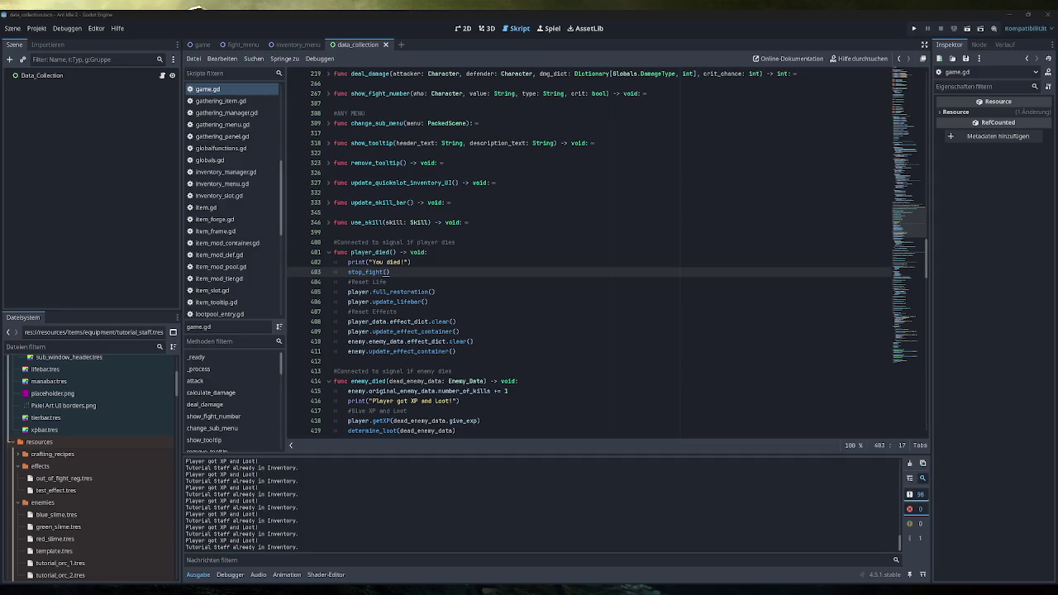
- Return to the project editor and select player_data.tres in the FileSystem dock
key("alt+Tab")
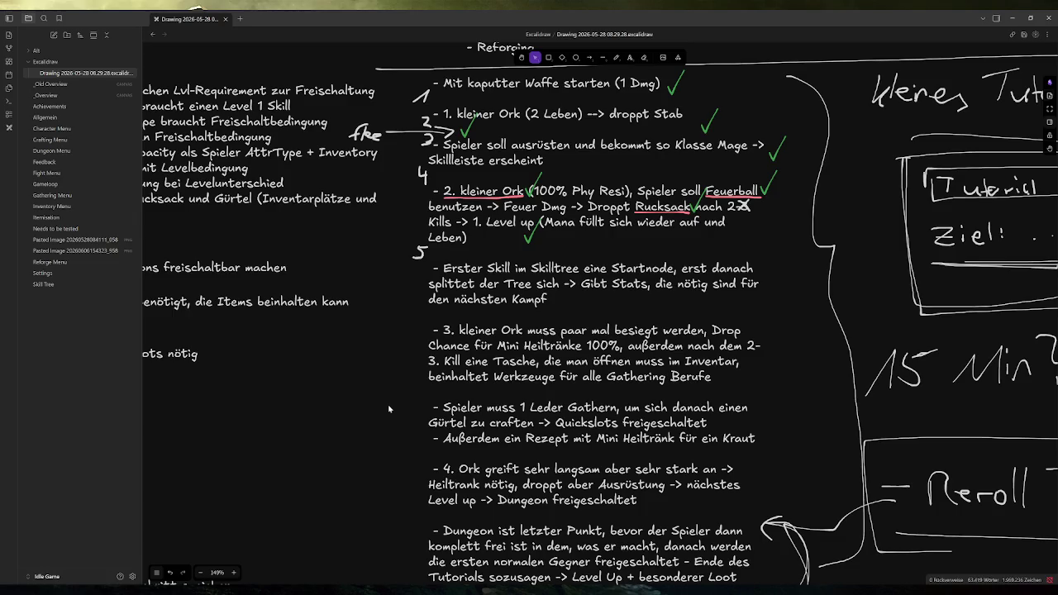
key("alt+Tab")
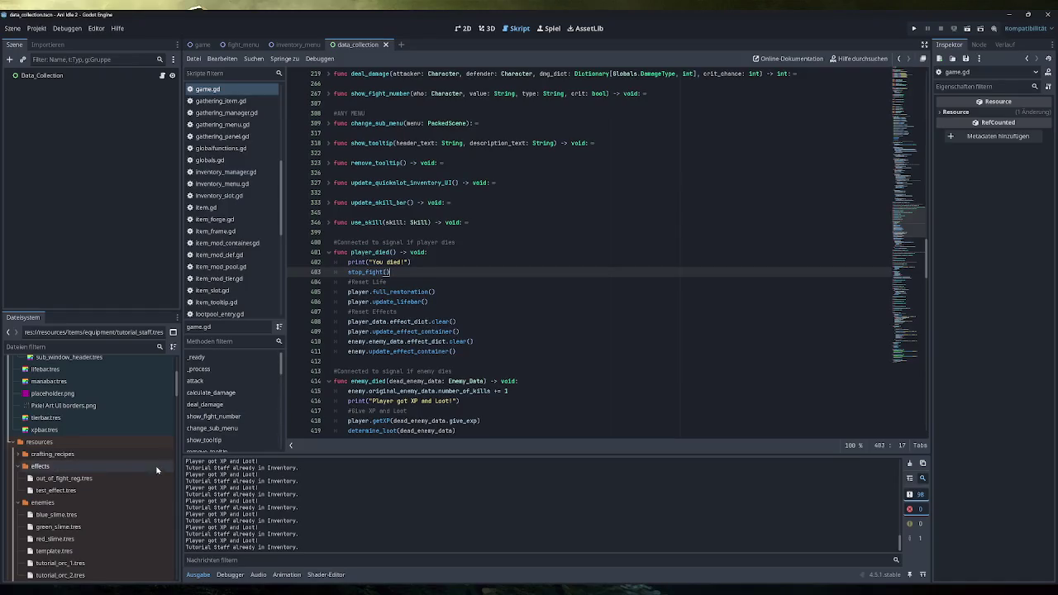
scroll(117, 498, "down", 3)
scroll(117, 501, "down", 10)
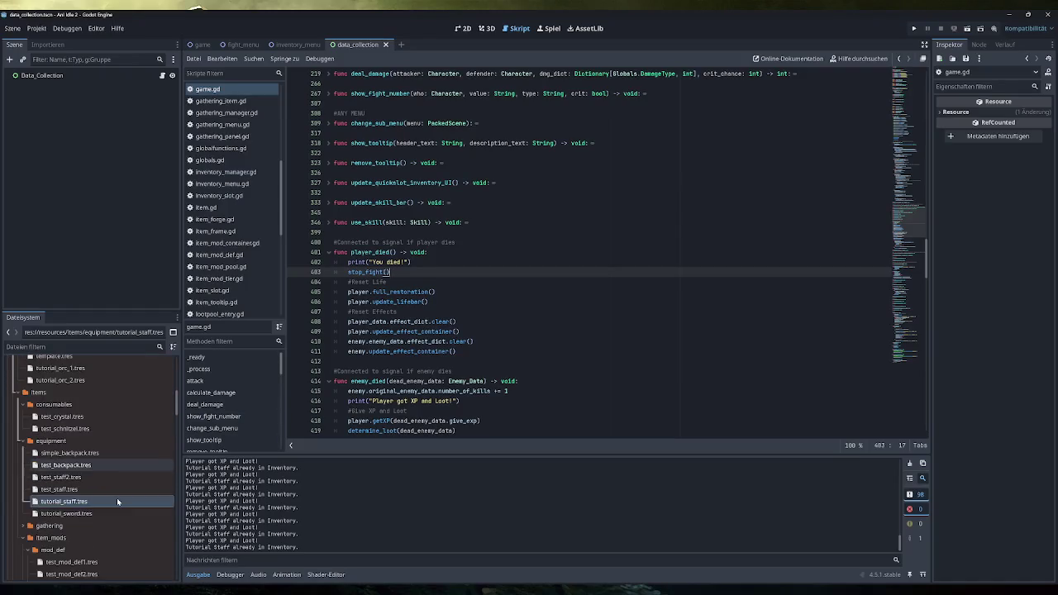
left_click(86, 523)
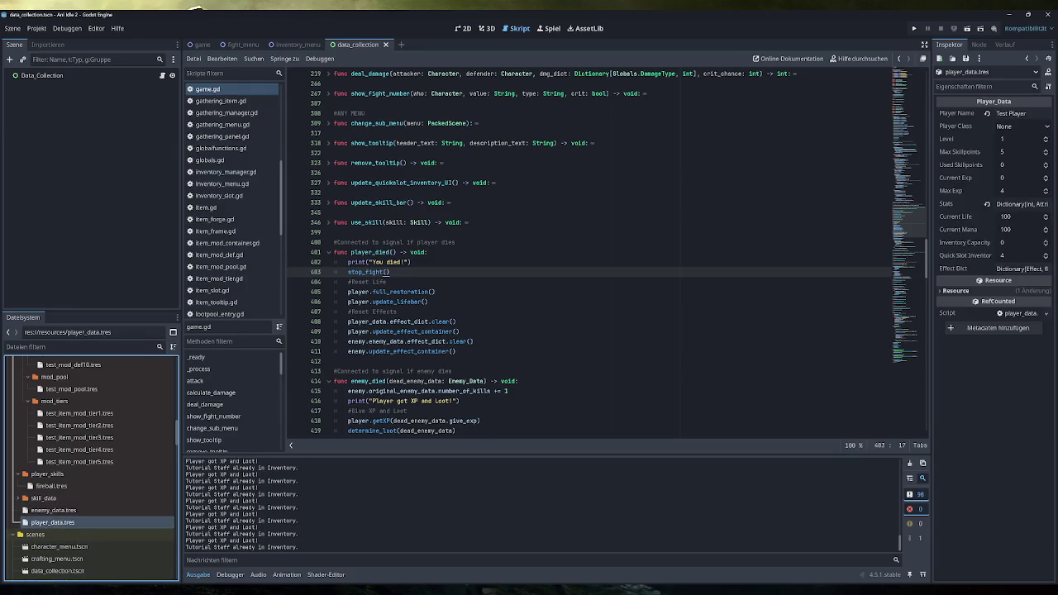
- Set the Stats > Life base Value to 30, widen the Inspector, and save the resource
left_click(1019, 205)
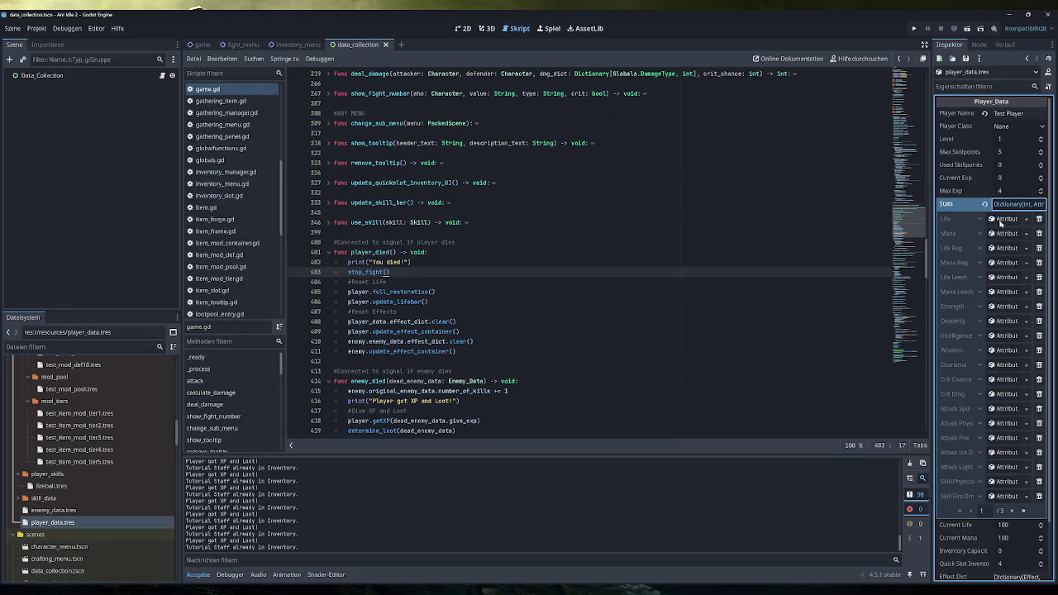
left_click(1005, 218)
left_click(1019, 246)
type("30")
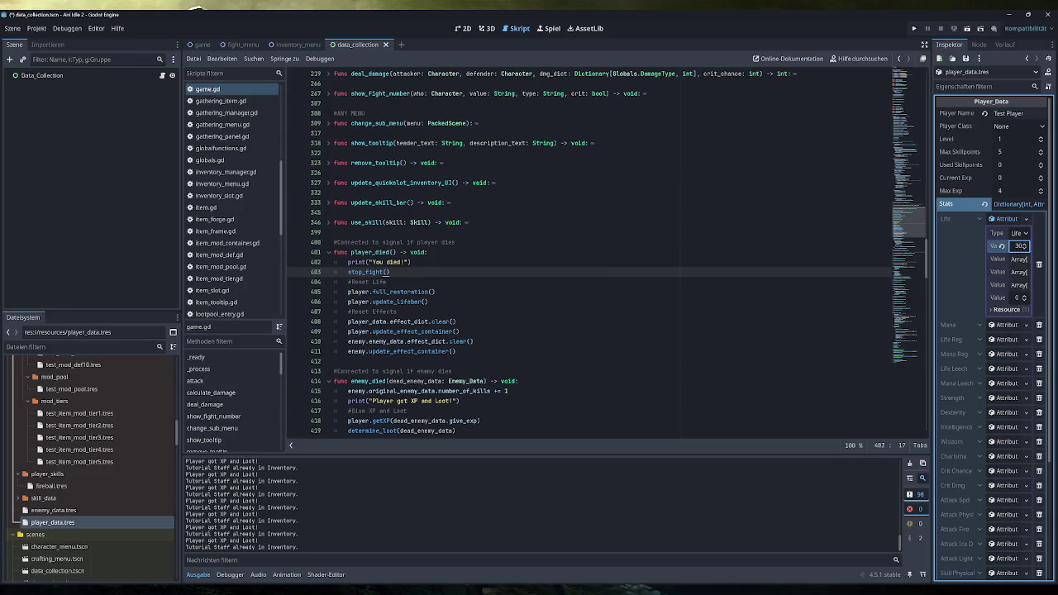
left_click_drag(933, 191, 889, 191)
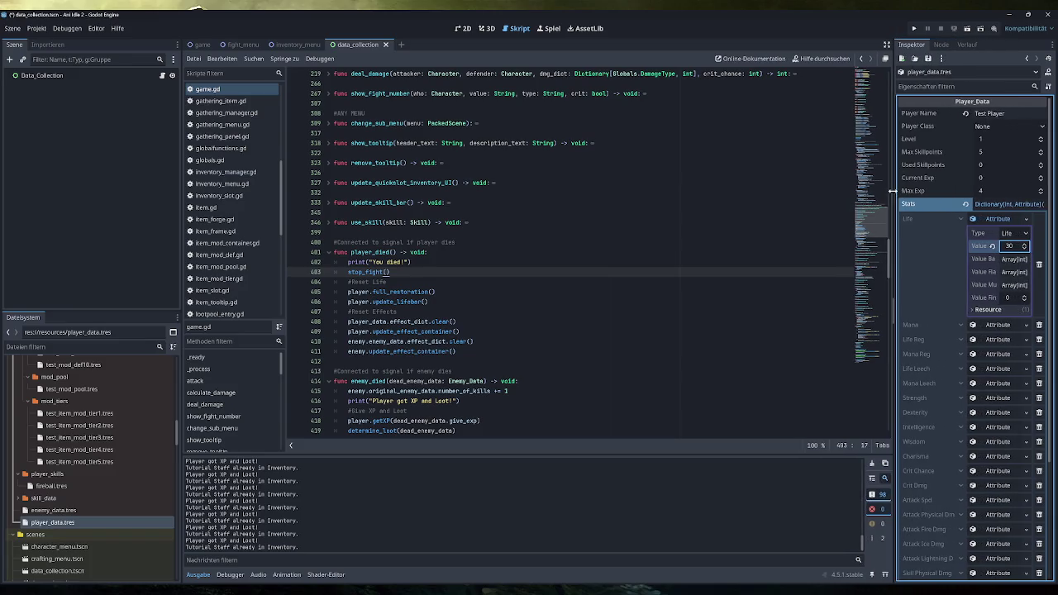
key("ctrl+s")
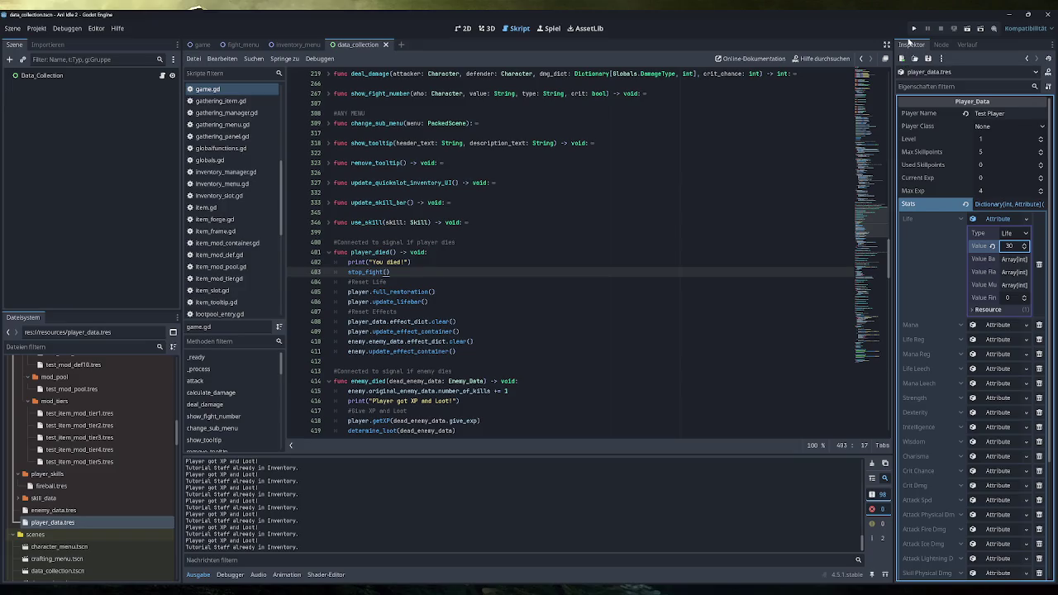
scroll(160, 393, "up", 10)
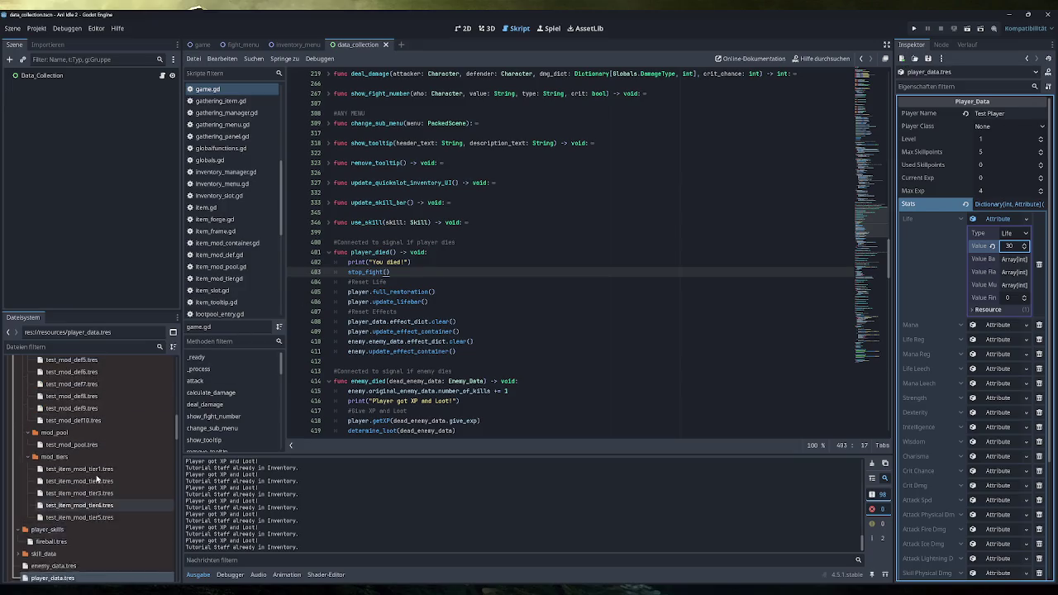
scroll(97, 475, "up", 3)
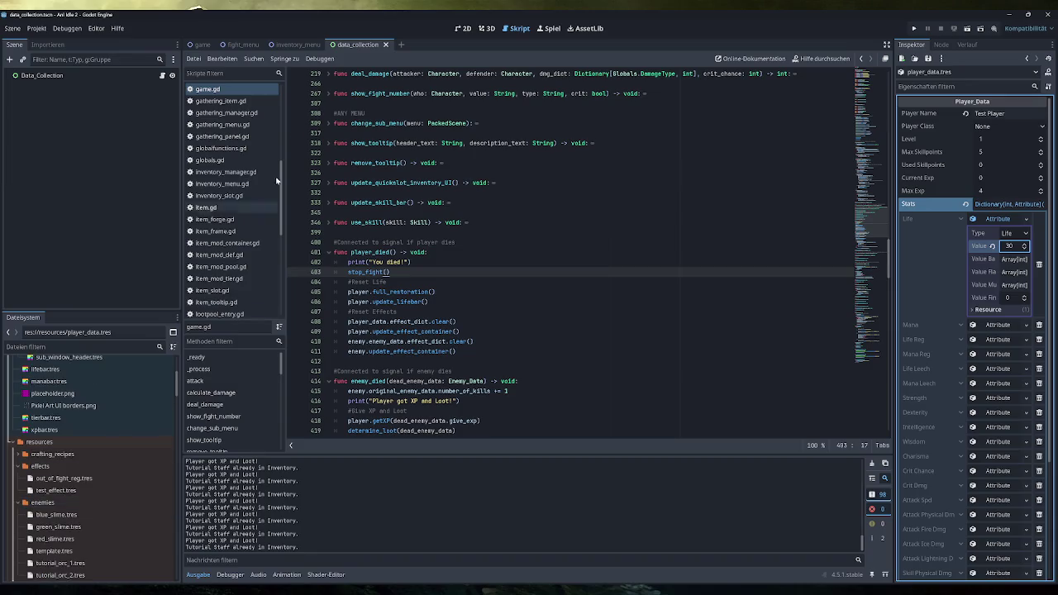
scroll(232, 248, "down", 2)
scroll(89, 461, "down", 10)
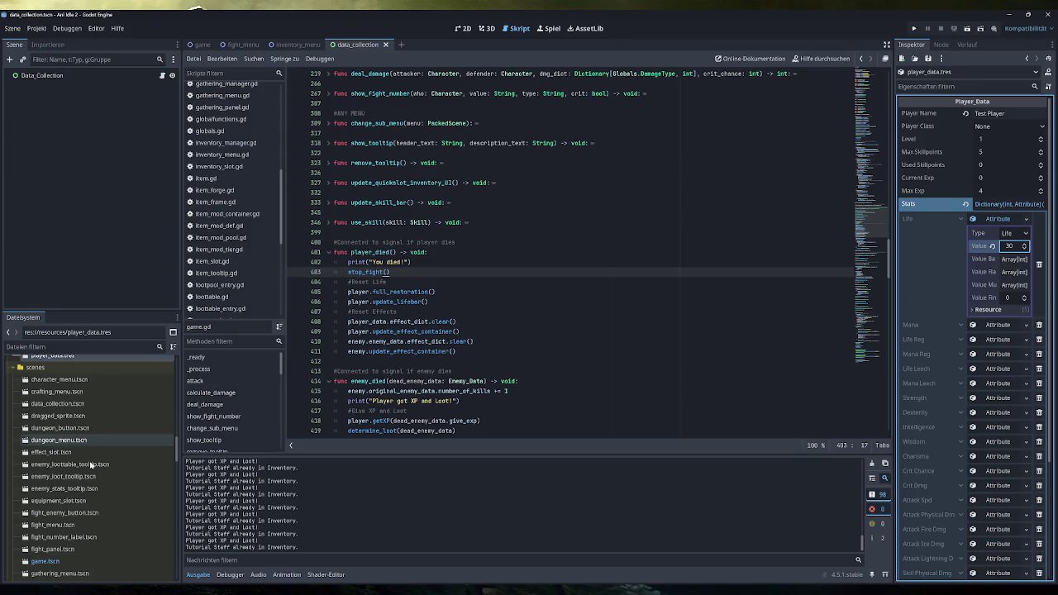
scroll(90, 460, "down", 5)
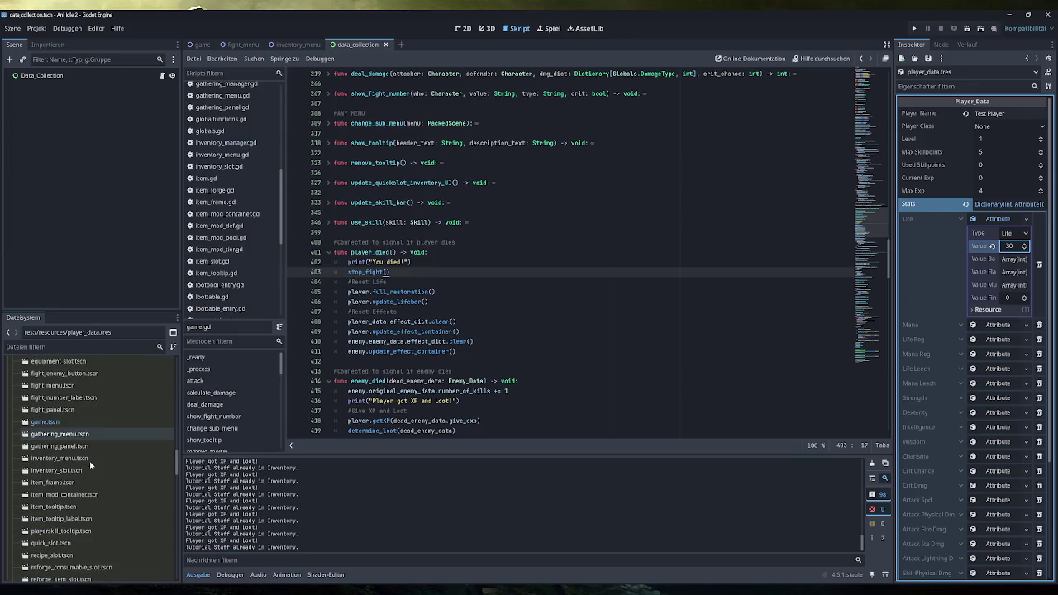
scroll(89, 476, "down", 5)
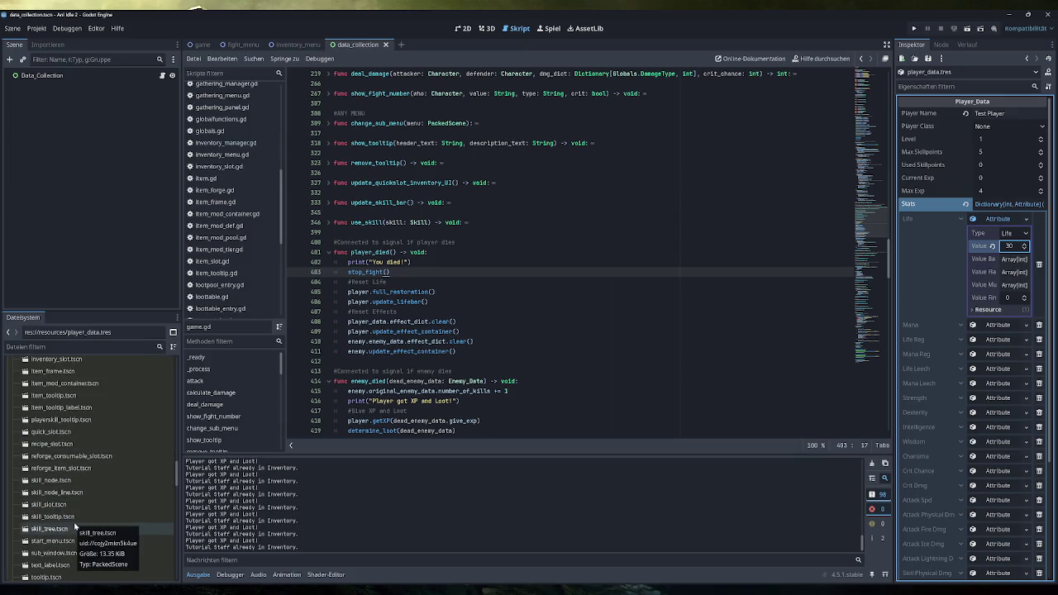
- Open skill_tree.tscn in the 2D view and expand Skill_Nodes_Container
double_click(50, 529)
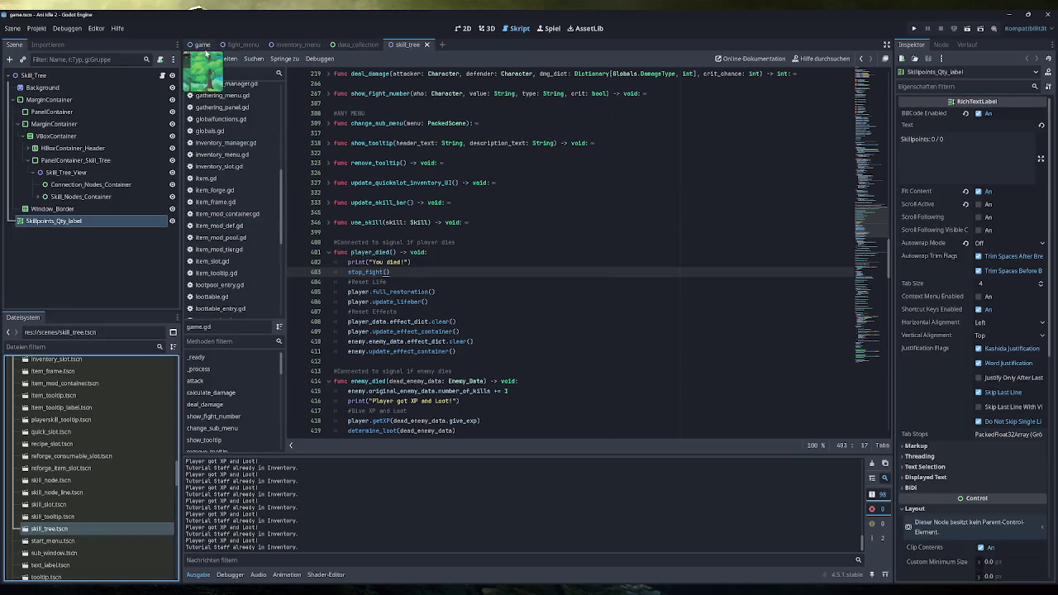
left_click(463, 28)
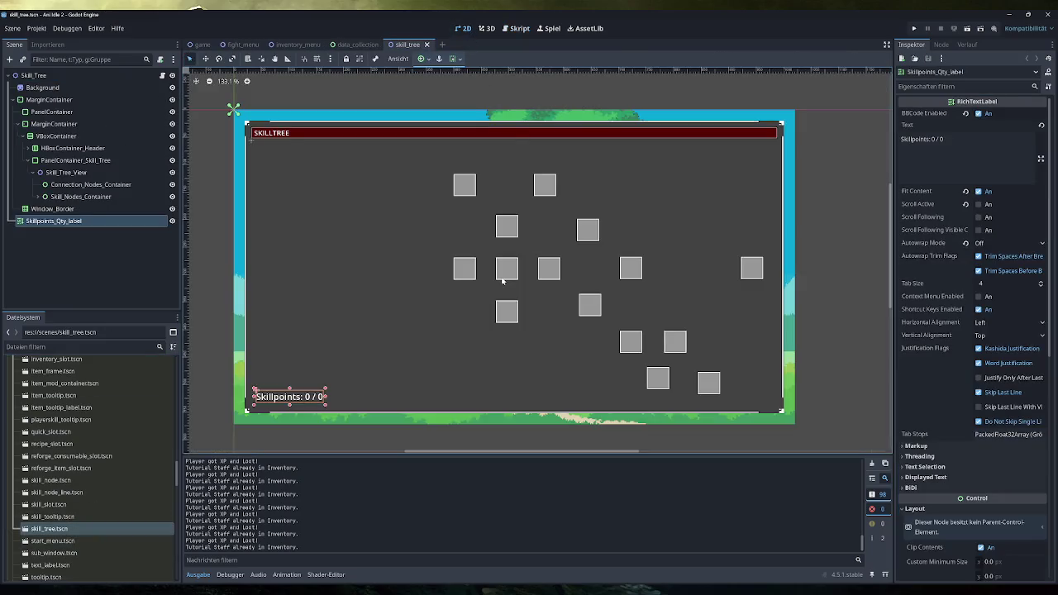
left_click(83, 197)
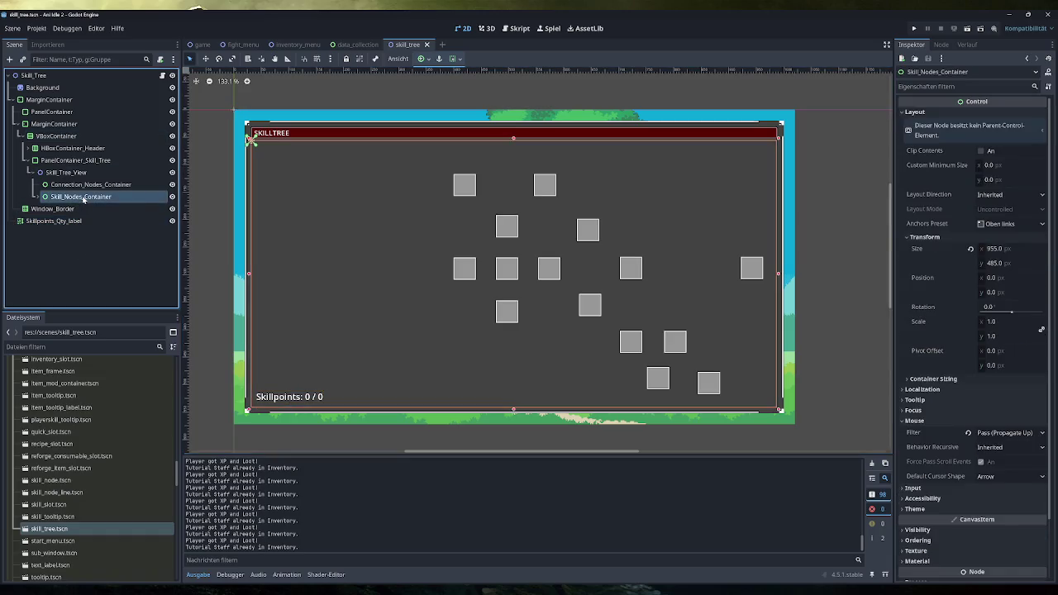
mouse_move(84, 199)
left_mouse_down()
mouse_move(96, 207)
mouse_move(103, 189)
left_mouse_up()
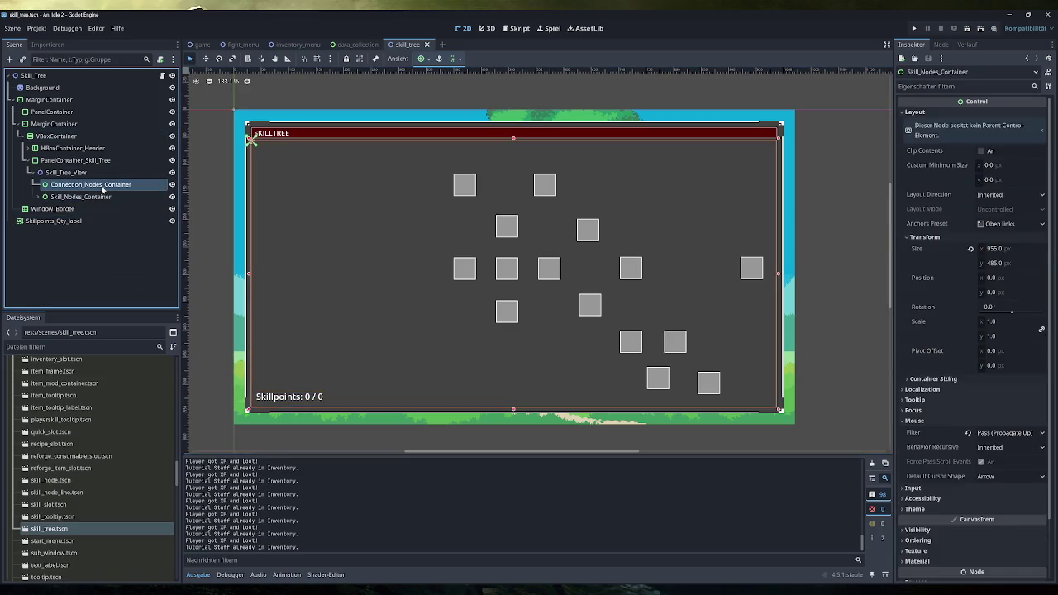
left_click(82, 197)
left_click(40, 197)
- Check the Connected Nodes of Skill_Node1, Skill_Node3 and Skill_Node5, plus the connection lines container
left_click(71, 208)
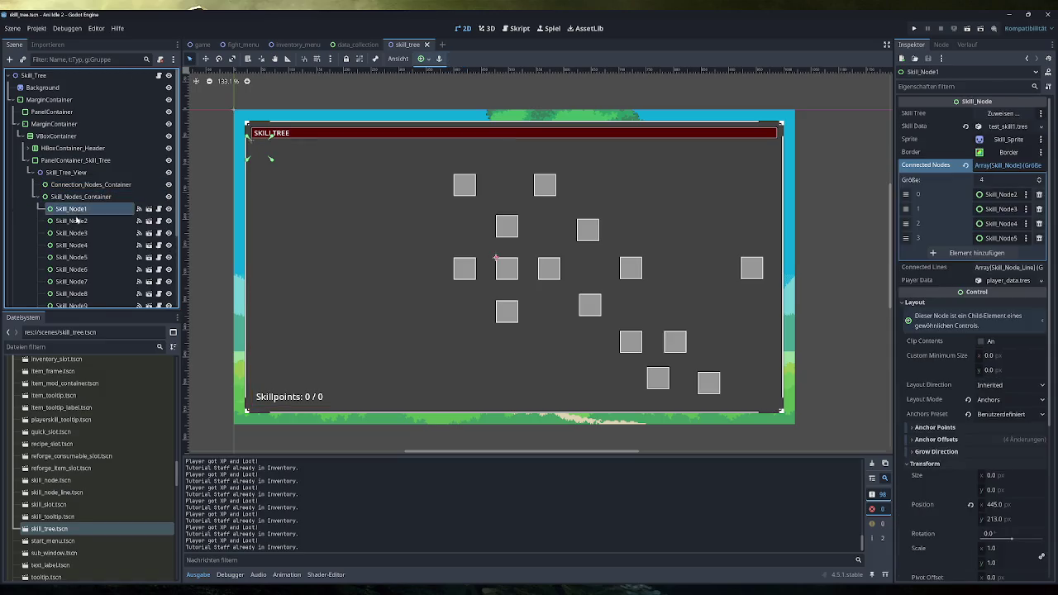
left_click(73, 233)
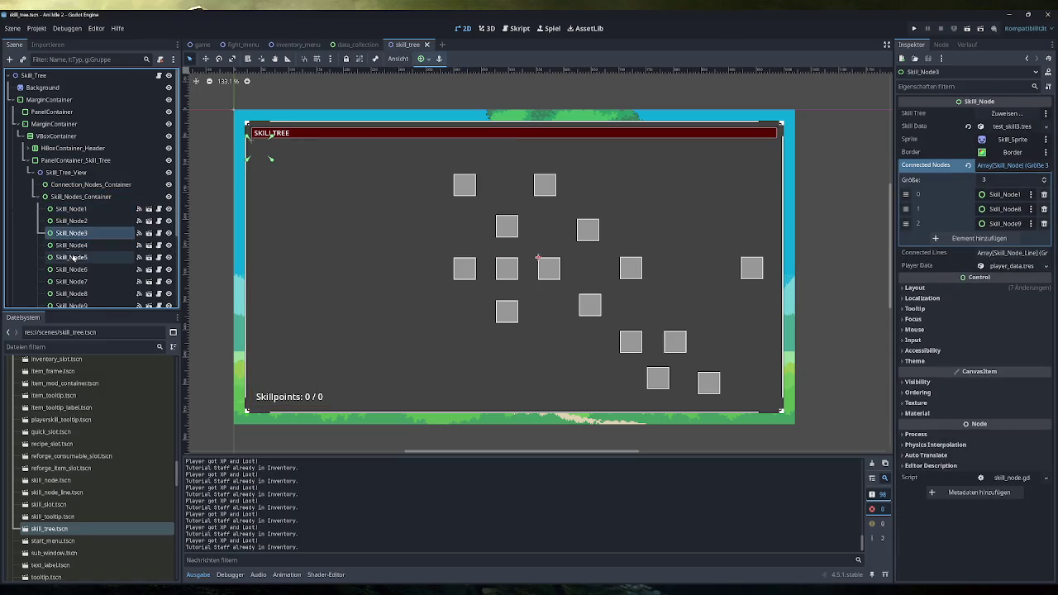
left_click(73, 257)
left_click(83, 209)
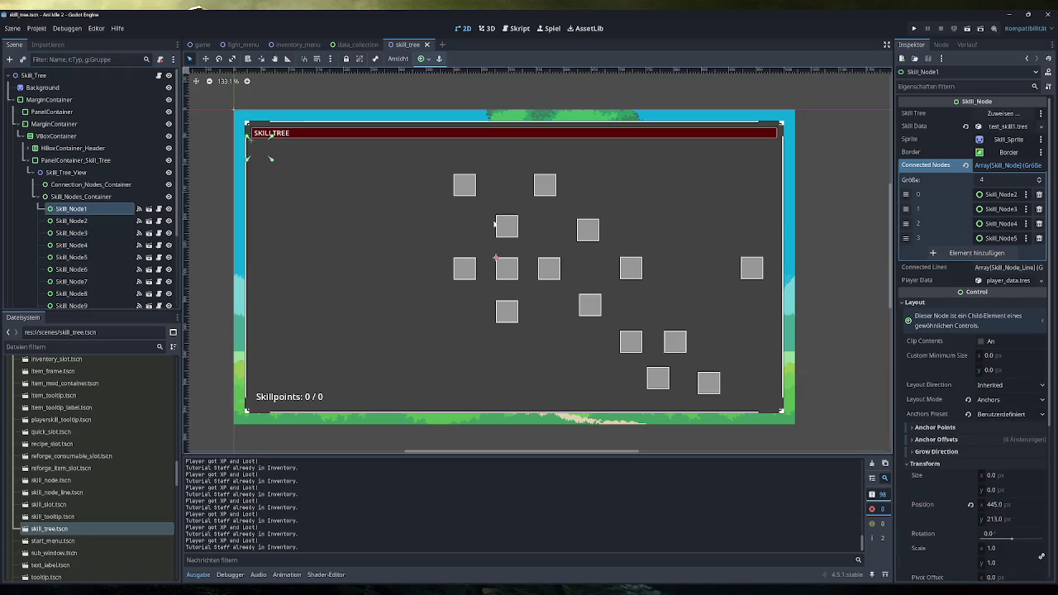
left_click(100, 185)
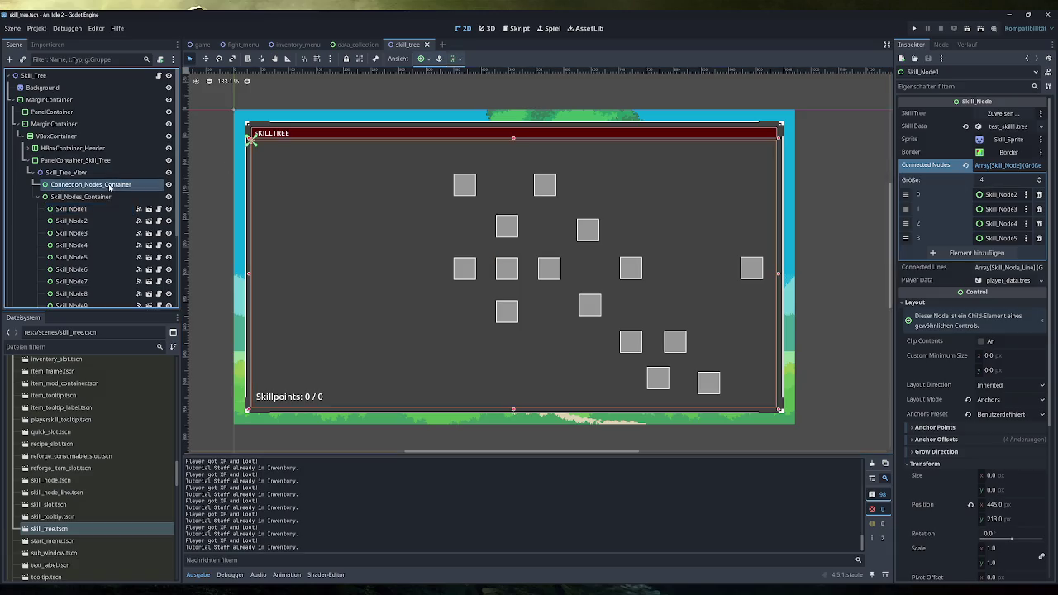
left_click(124, 209)
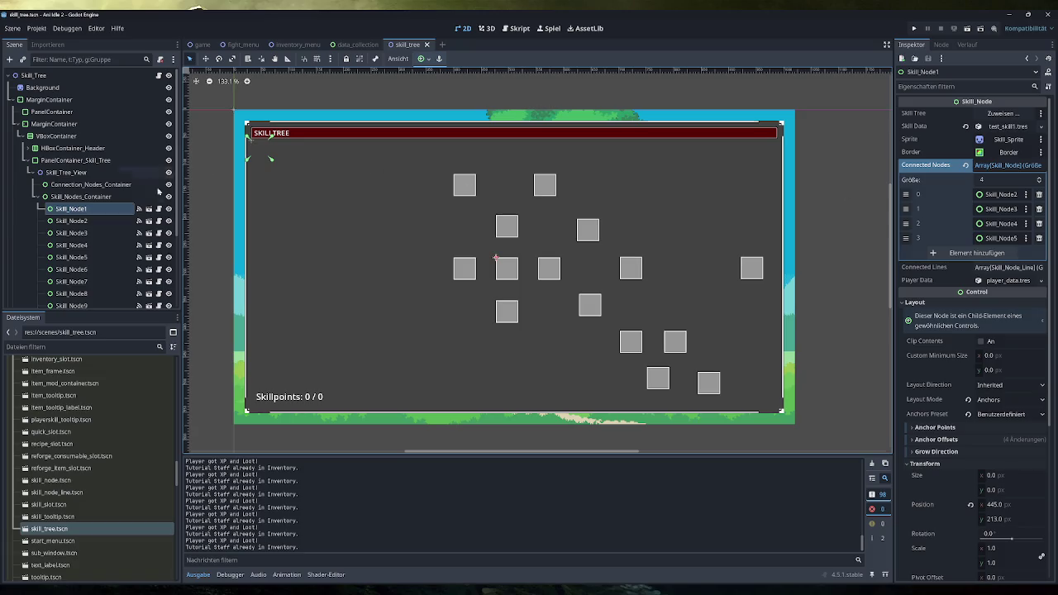
- Inspect Skill_Node8's connected nodes and scroll through the project files
scroll(90, 213, "down", 3)
scroll(91, 206, "up", 1)
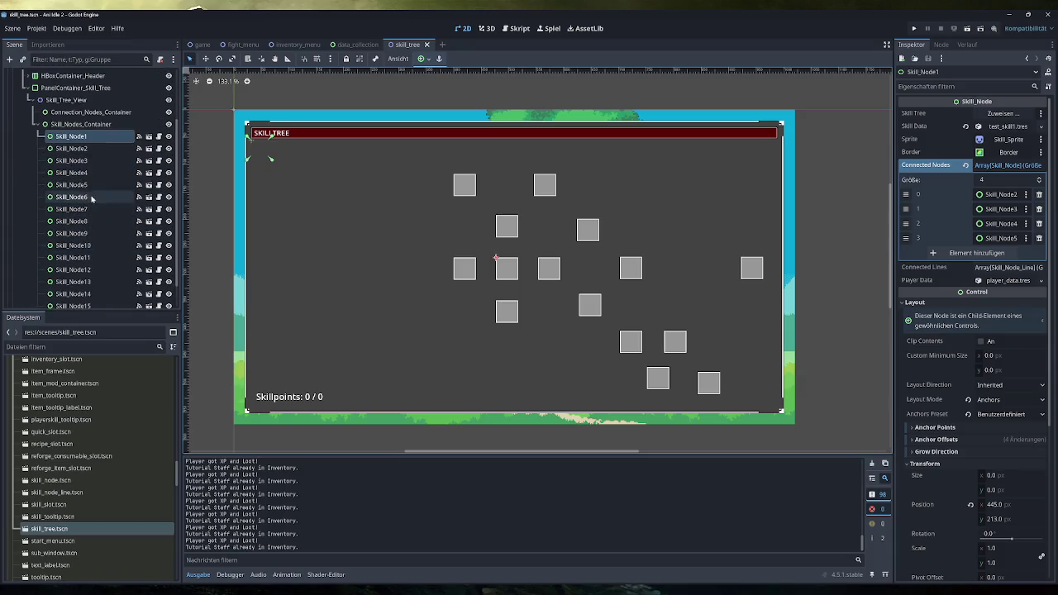
left_click(71, 221)
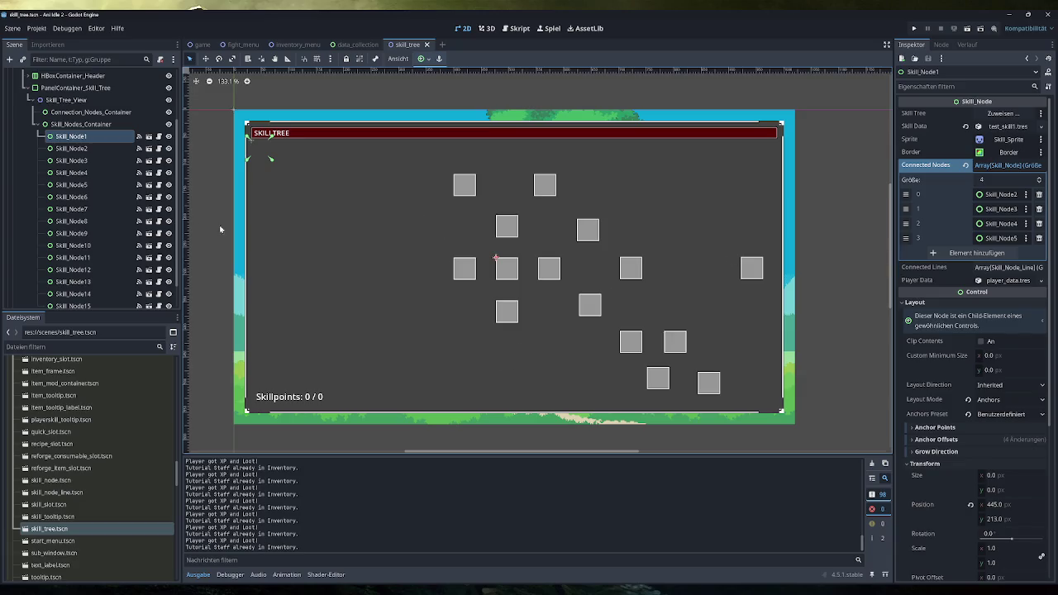
scroll(104, 211, "up", 2)
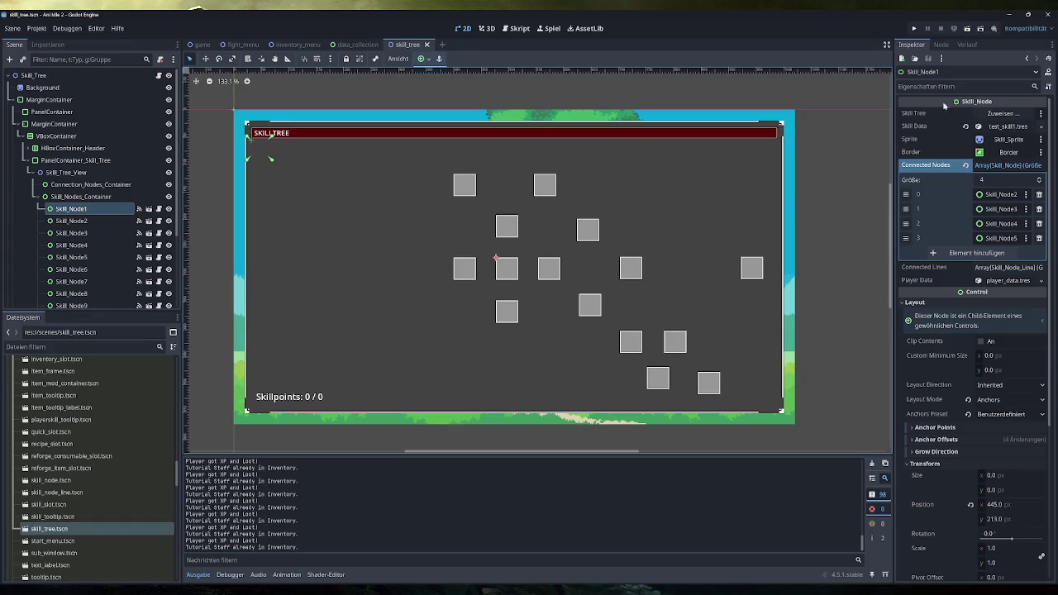
scroll(91, 463, "up", 10)
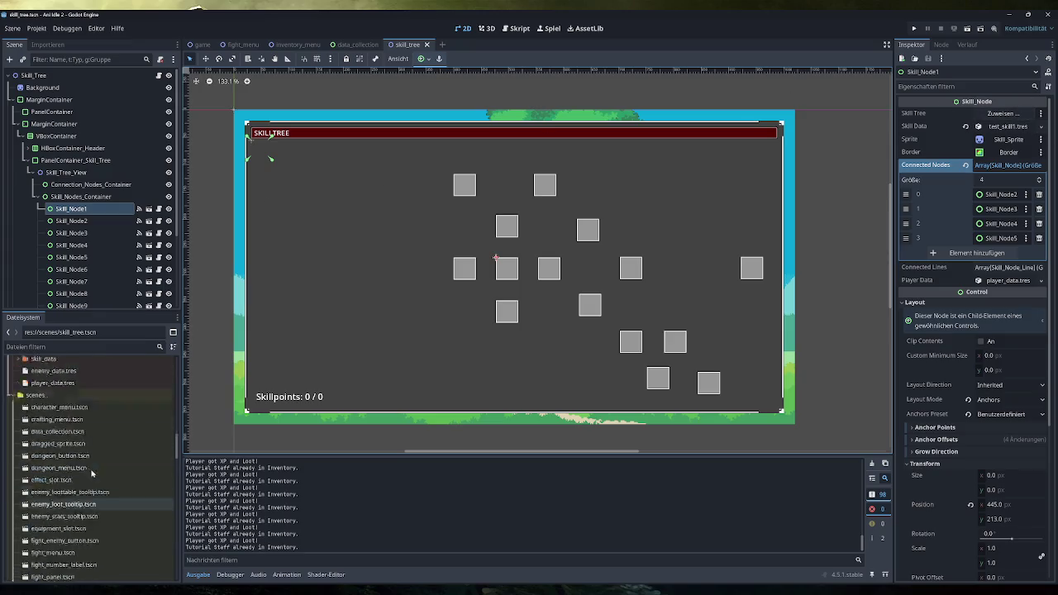
scroll(91, 499, "up", 10)
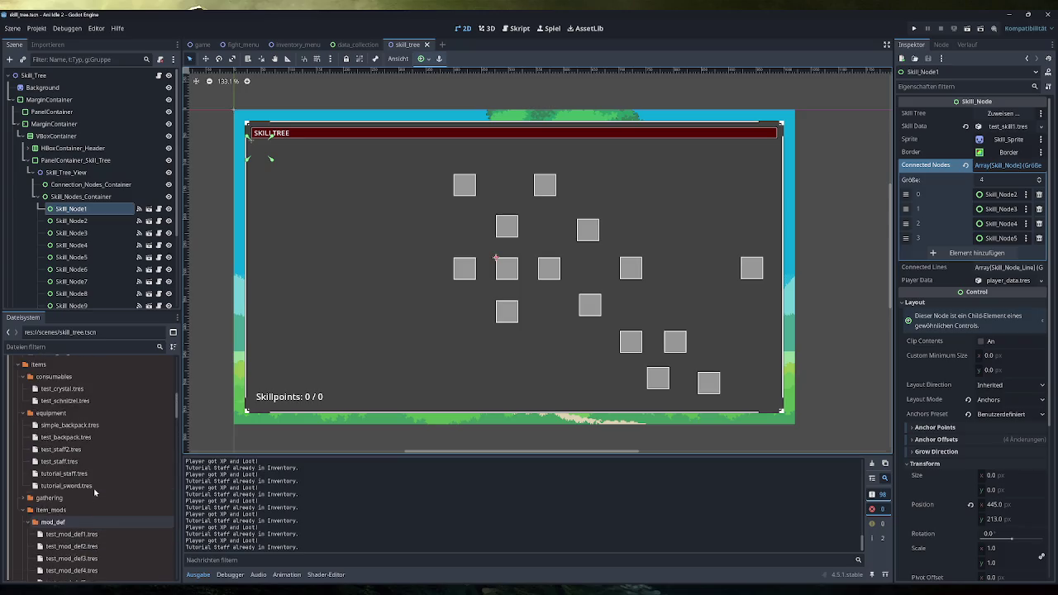
scroll(94, 492, "up", 5)
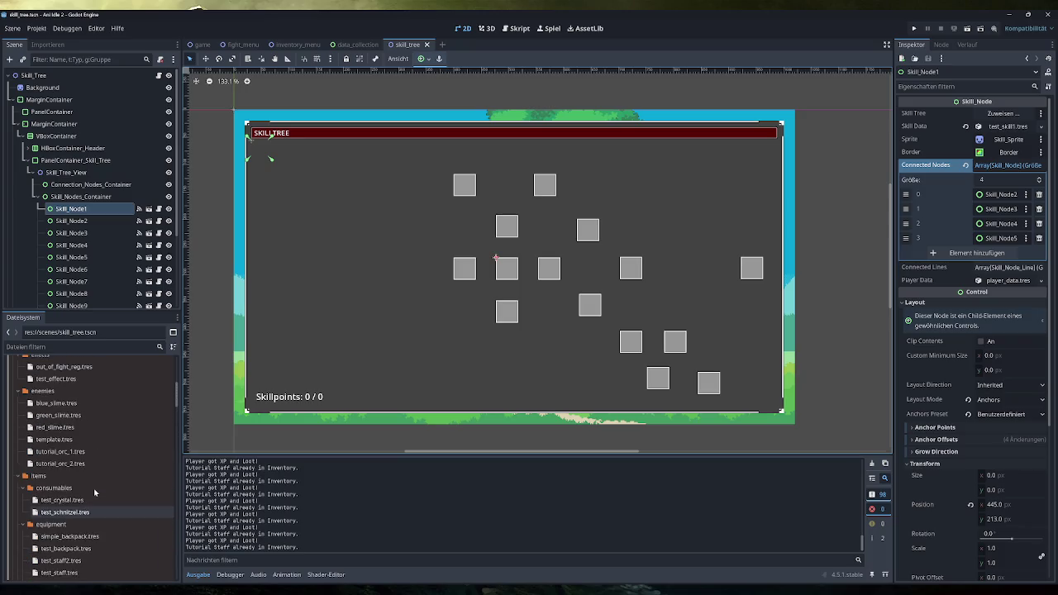
scroll(94, 493, "down", 3)
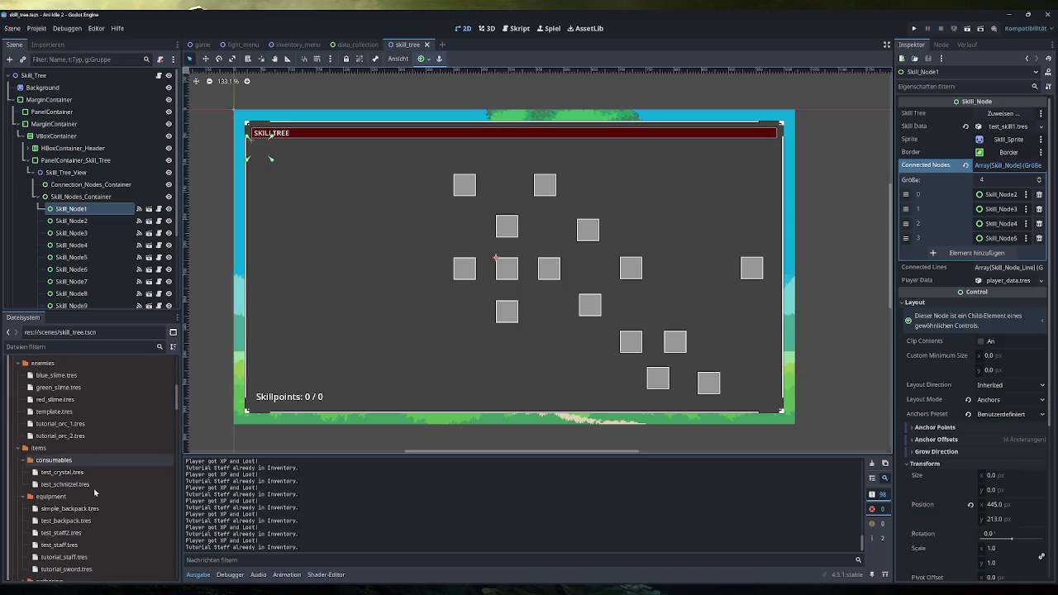
scroll(94, 493, "down", 6)
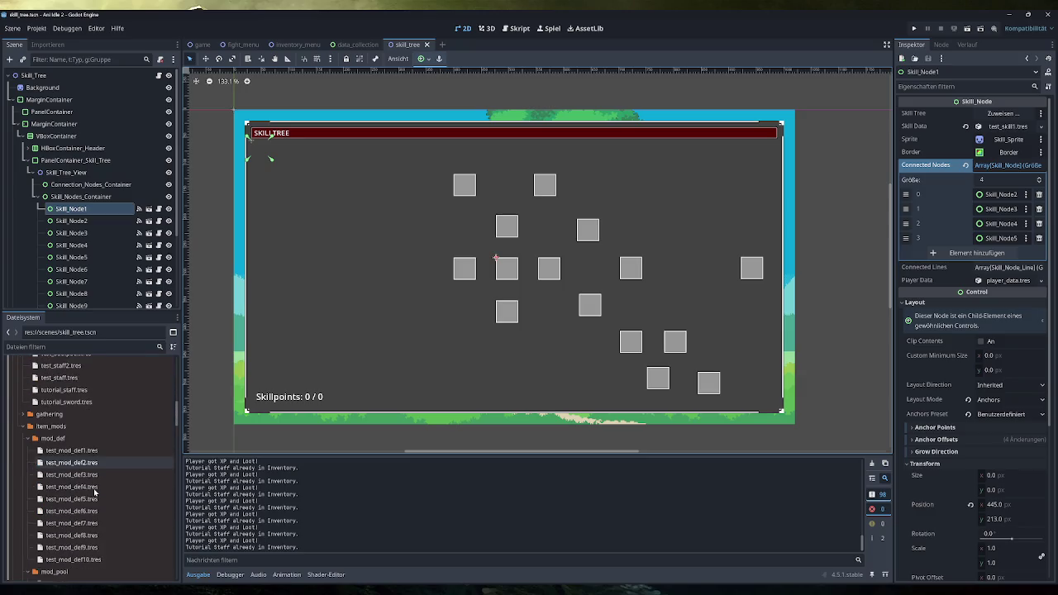
scroll(94, 493, "down", 7)
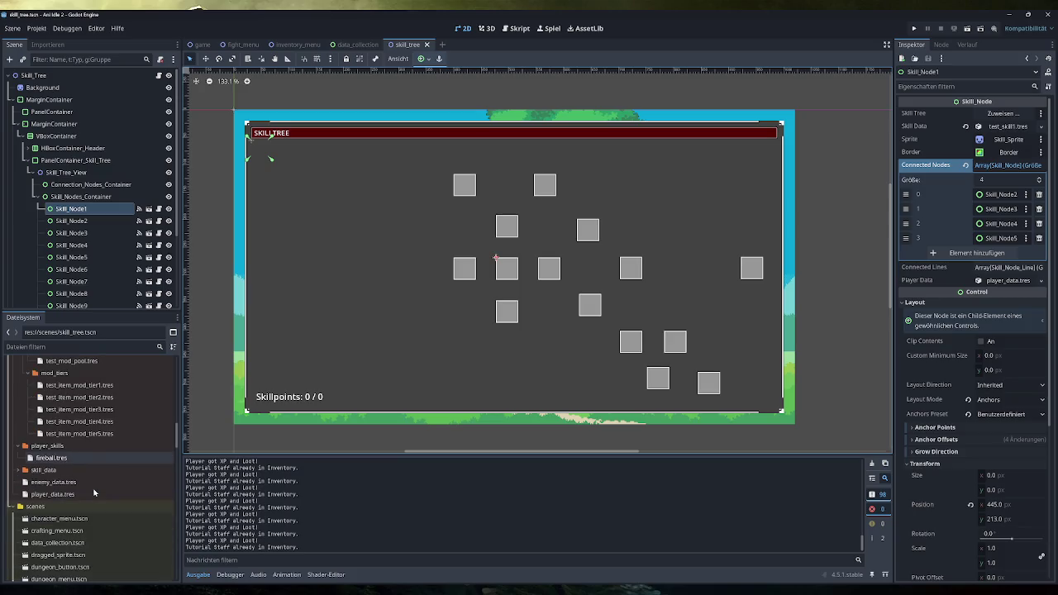
scroll(94, 493, "up", 10)
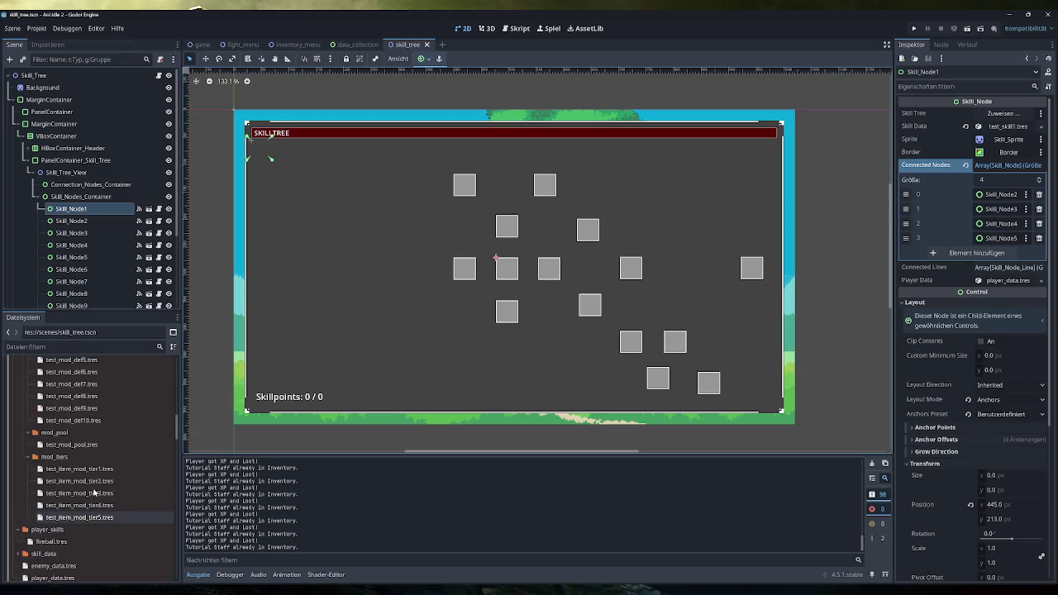
scroll(93, 493, "up", 2)
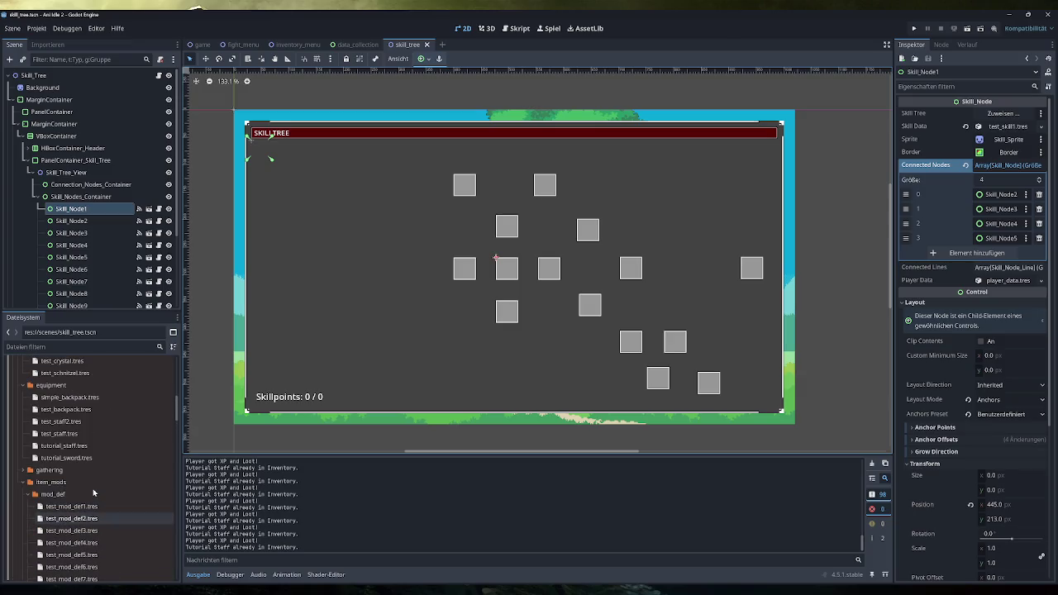
scroll(93, 493, "up", 10)
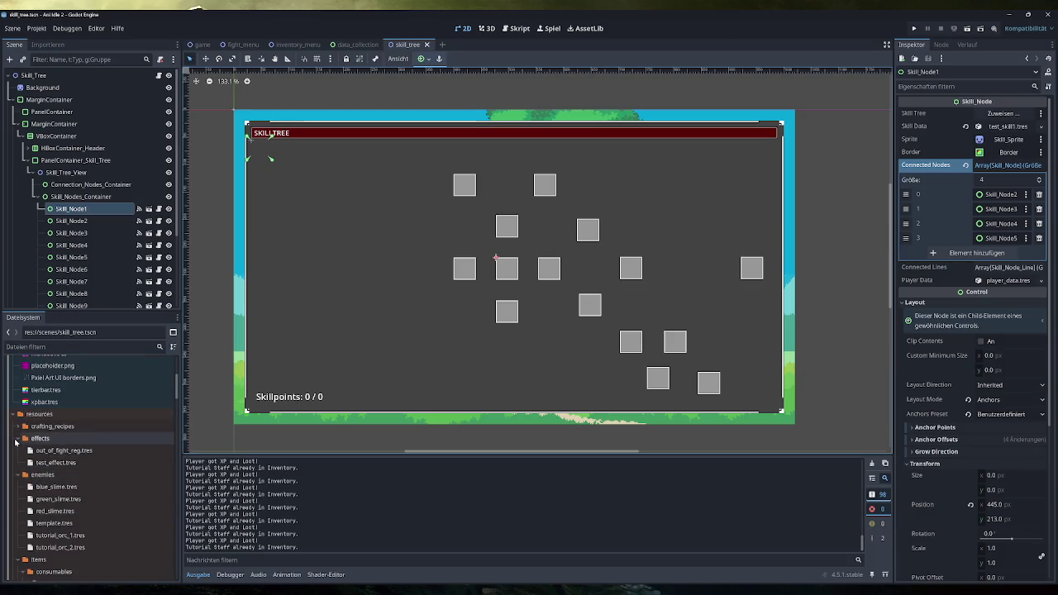
- Collapse the effects, enemies, items and player_skills folders in the FileSystem dock
left_click(16, 442)
left_click(17, 450)
left_click(17, 463)
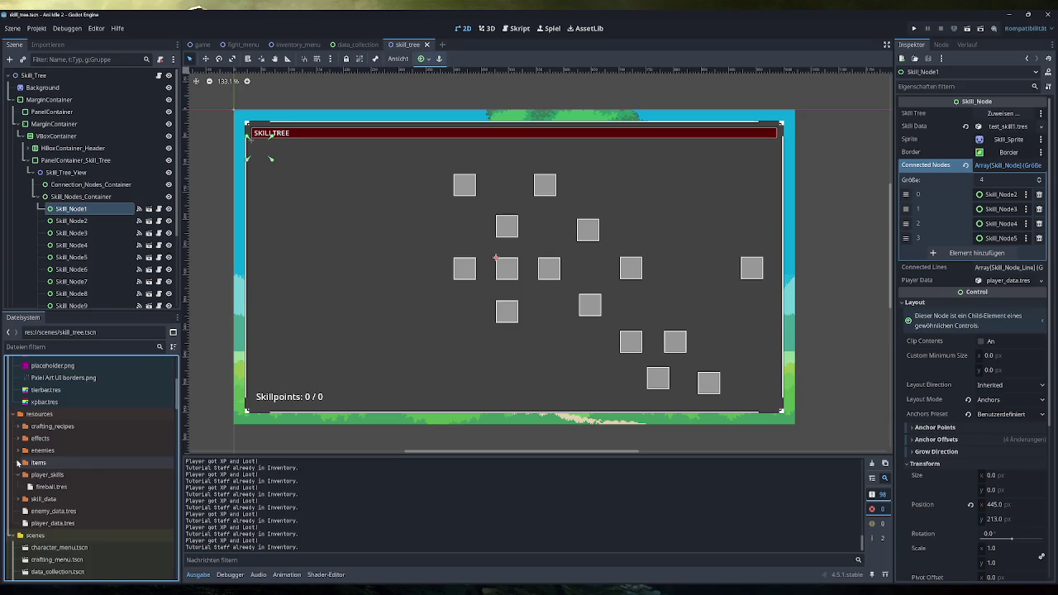
left_click(18, 475)
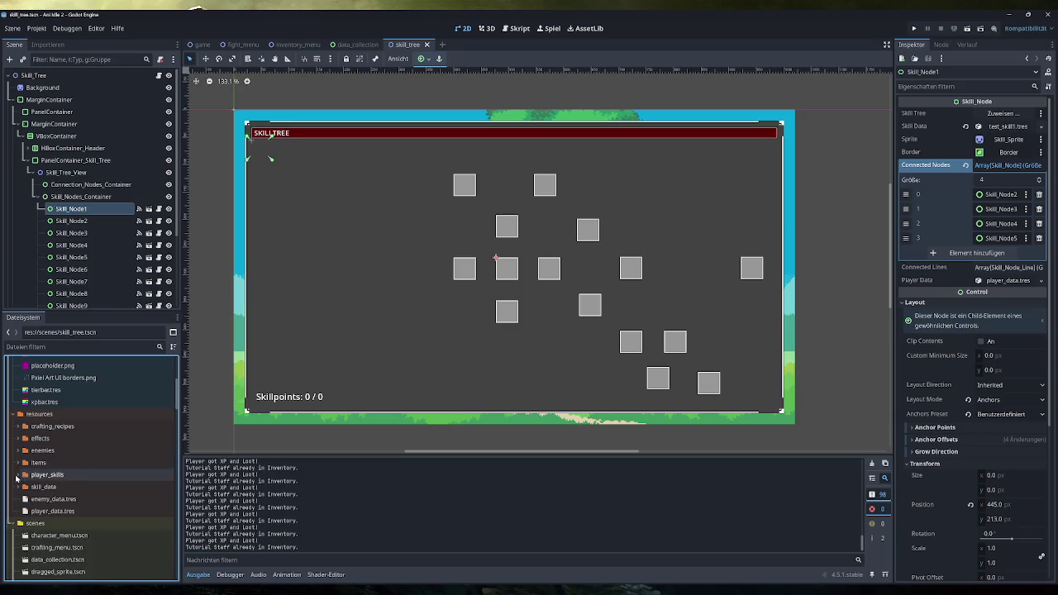
scroll(26, 487, "up", 1)
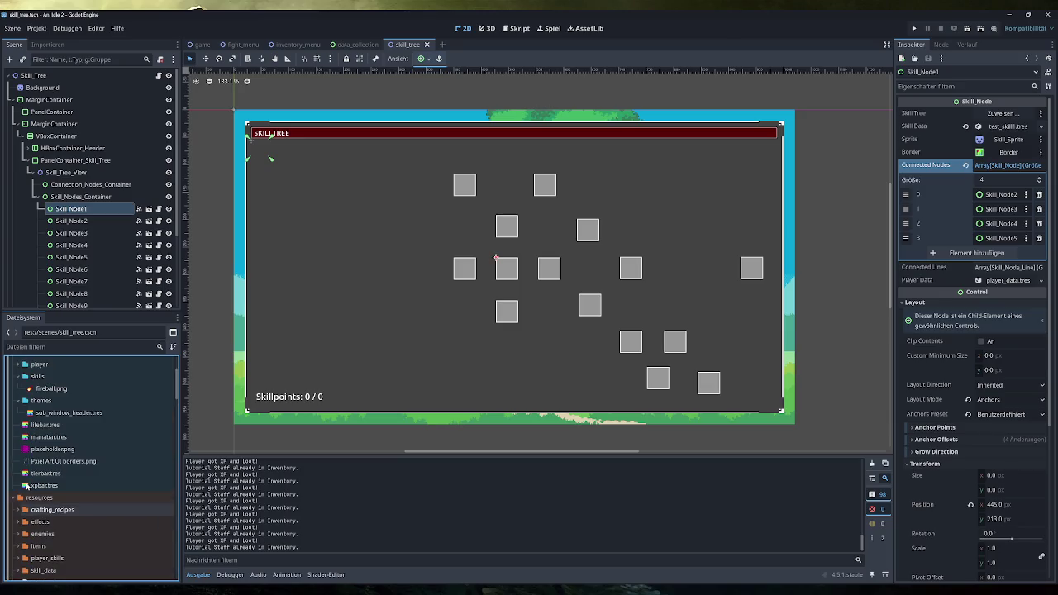
scroll(27, 487, "down", 1)
- Filter files for 'test_skill', clear the filter, expand skill_data and select test_skill1.tres
left_click(82, 346)
type("te")
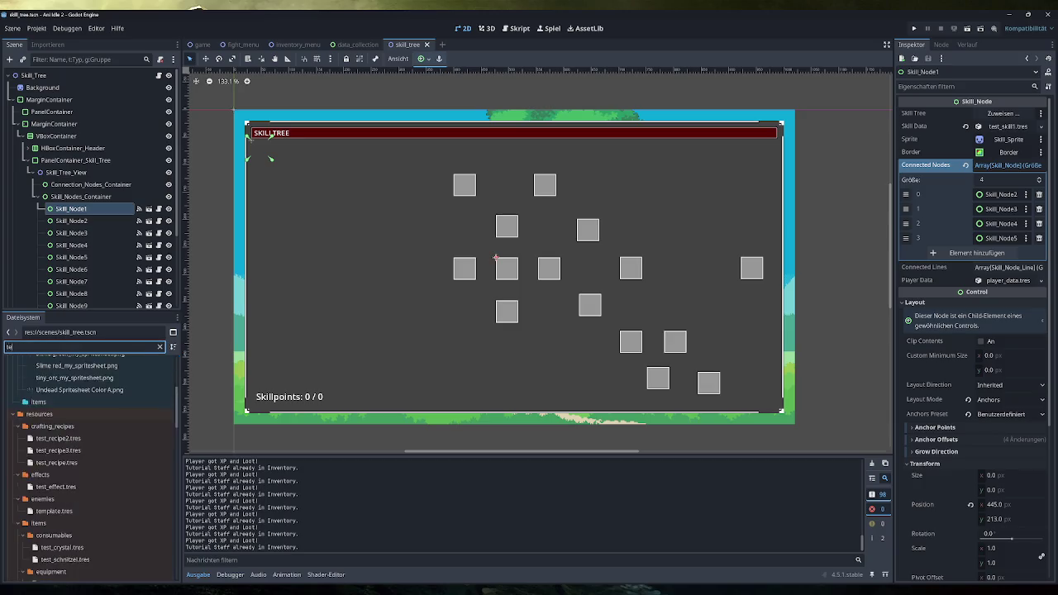
type("st_skill")
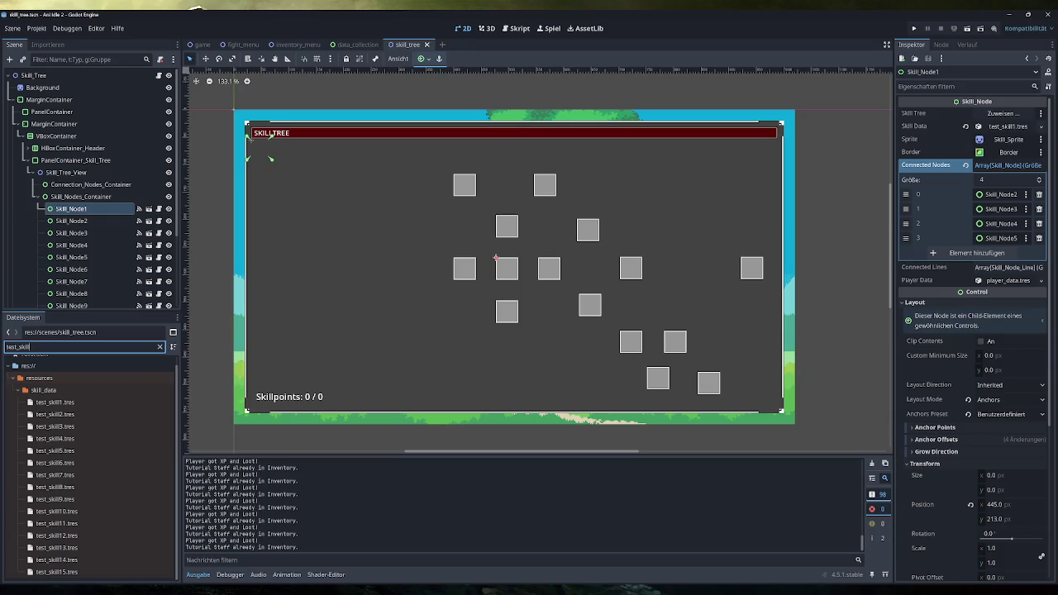
left_click(160, 346)
scroll(80, 484, "up", 1)
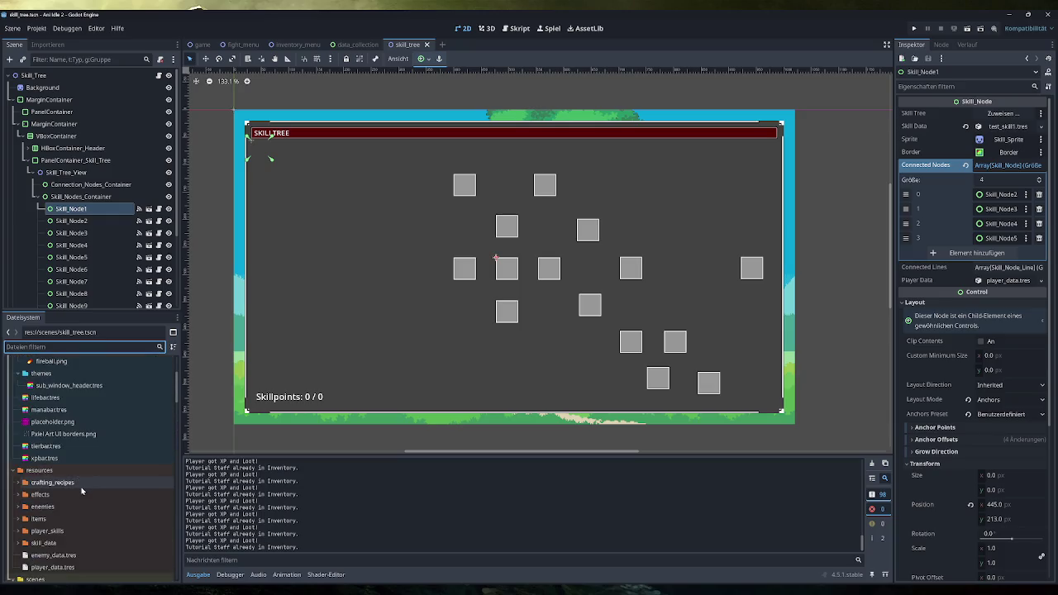
scroll(81, 491, "down", 2)
double_click(78, 489)
scroll(78, 488, "down", 3)
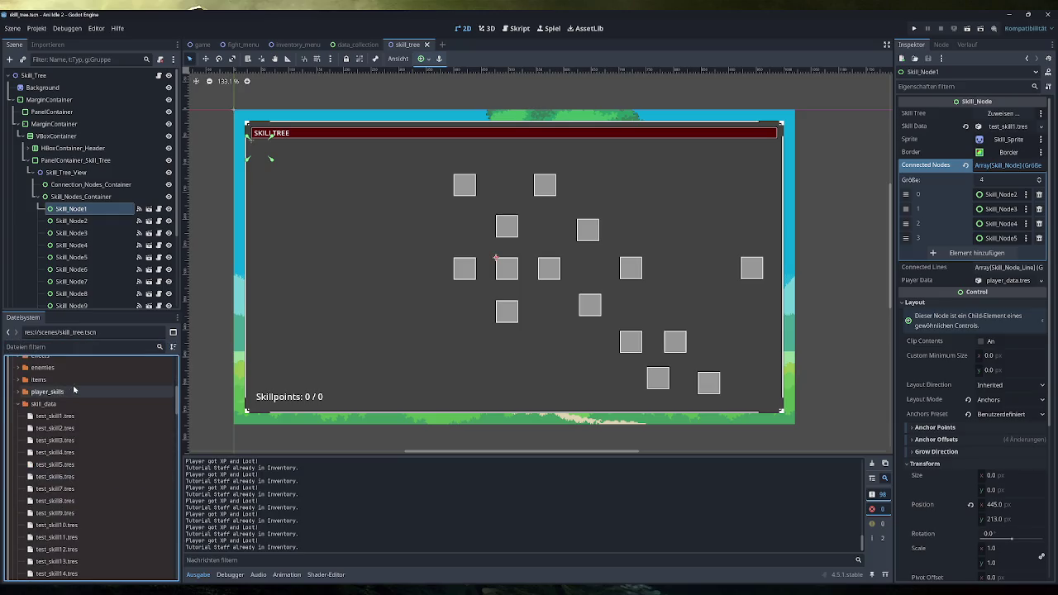
scroll(87, 409, "down", 1)
left_click(72, 389)
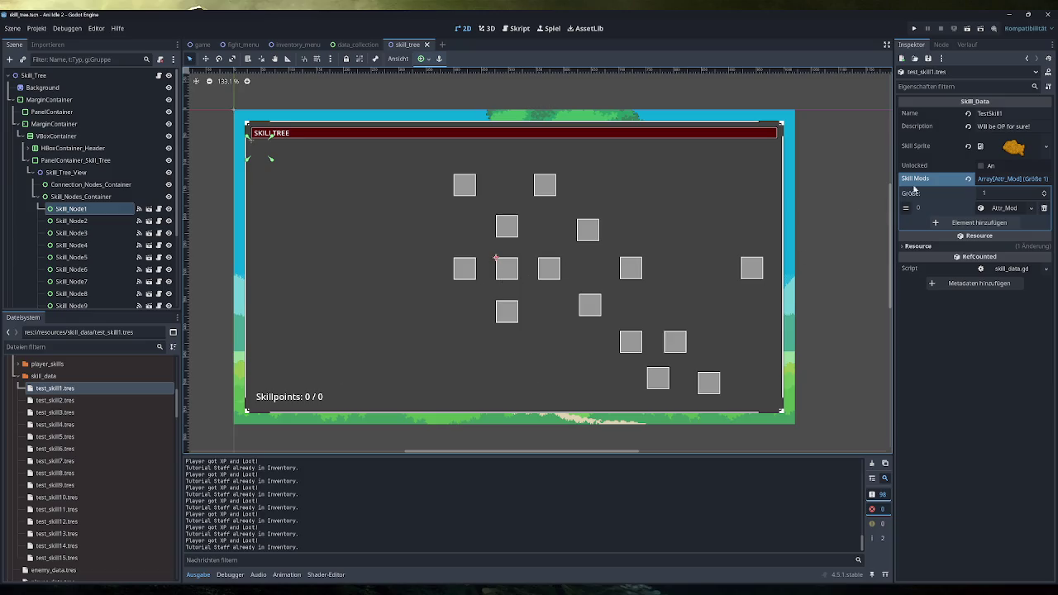
- Review TestSkill1's name and description, then change the Attr_Mod Value from 50 to 70
left_click(996, 114)
left_click(1016, 127)
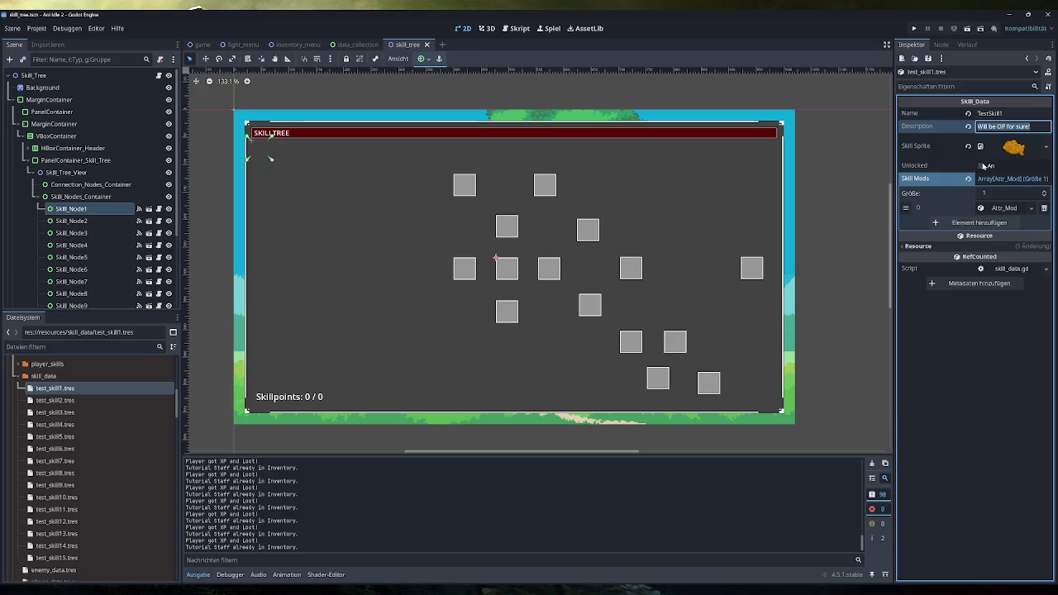
left_click(1018, 180)
left_click(1018, 182)
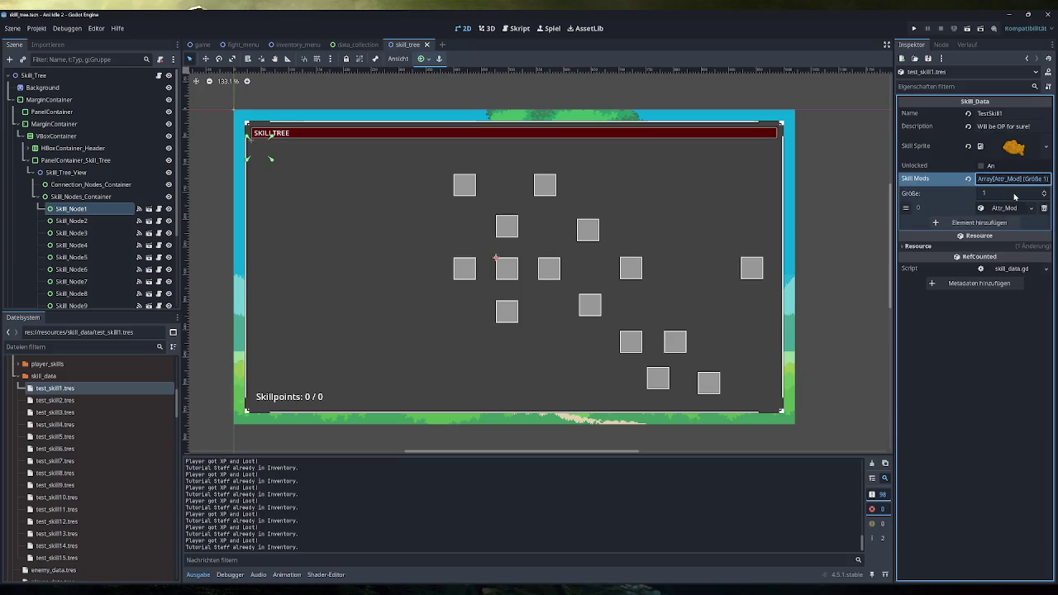
left_click(1024, 209)
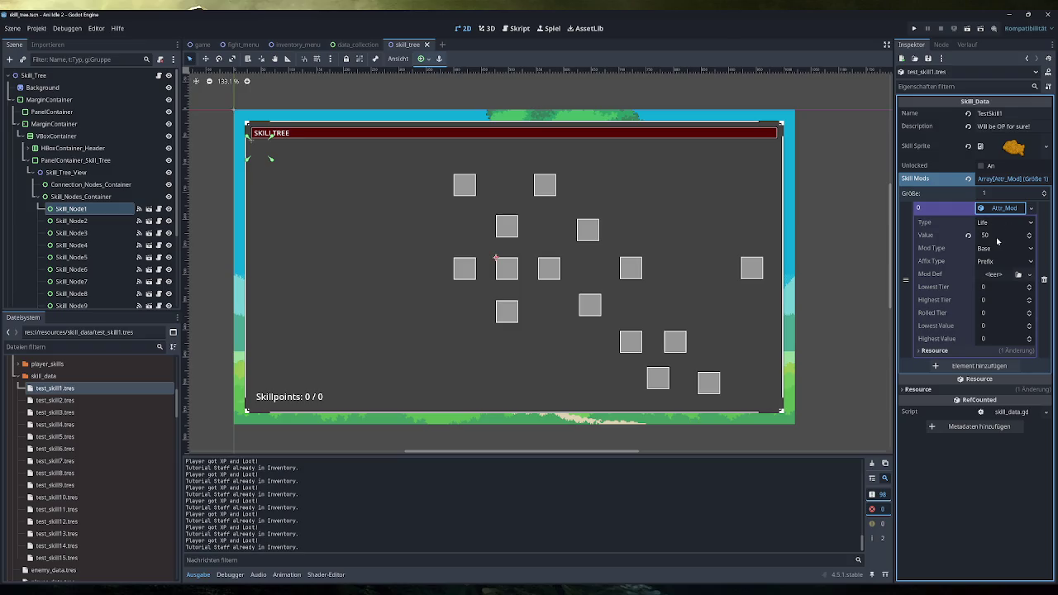
left_click(997, 236)
type("70")
key("Return")
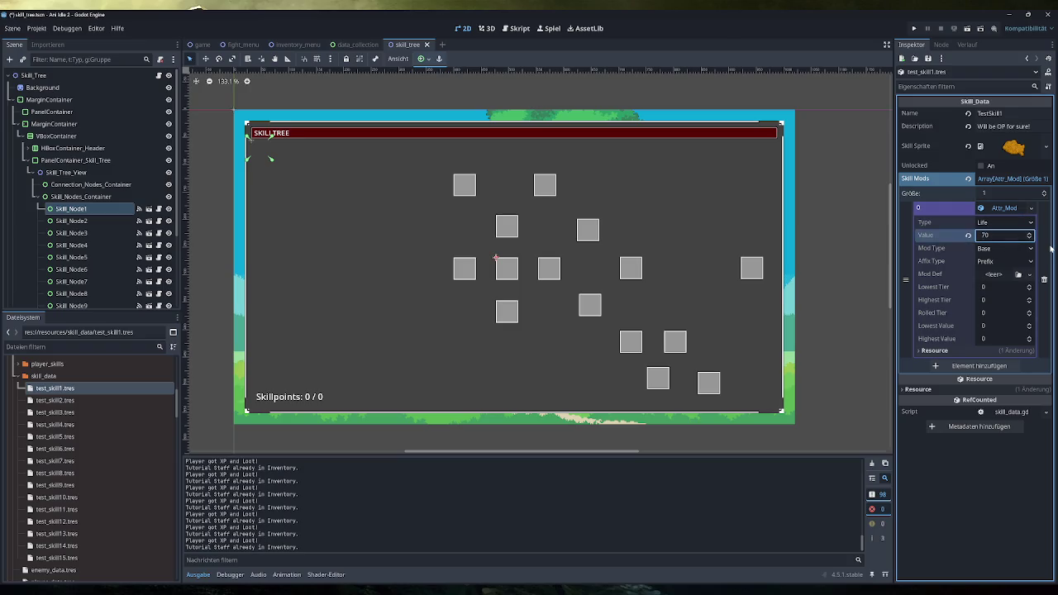
- Keep Mod Type Base and Affix Type Prefix, save test_skill1.tres, and return to Skill_Node1
left_click(998, 249)
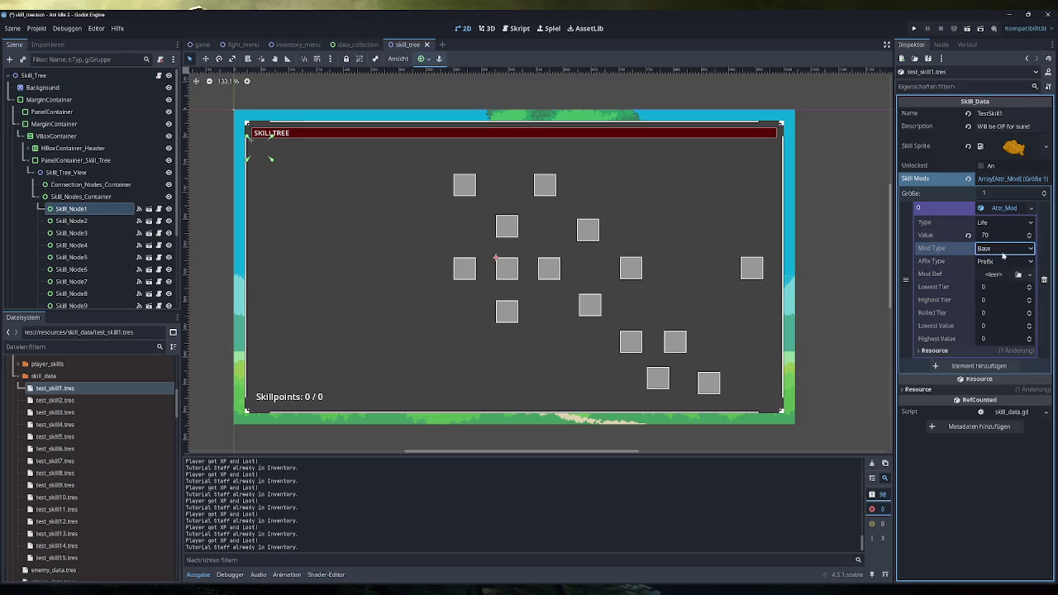
left_click(996, 261)
left_click(998, 262)
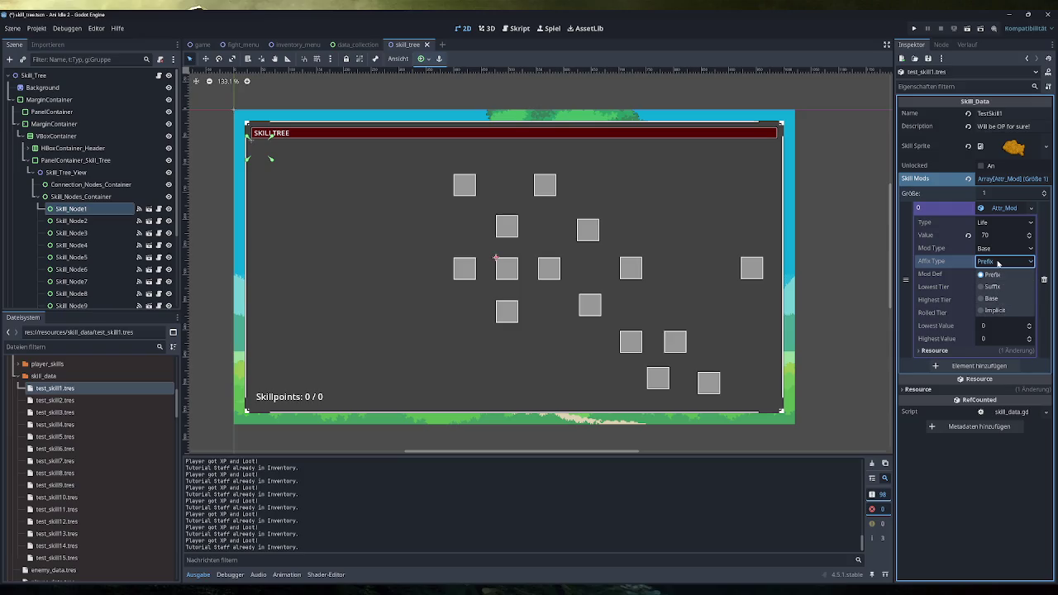
left_click(997, 263)
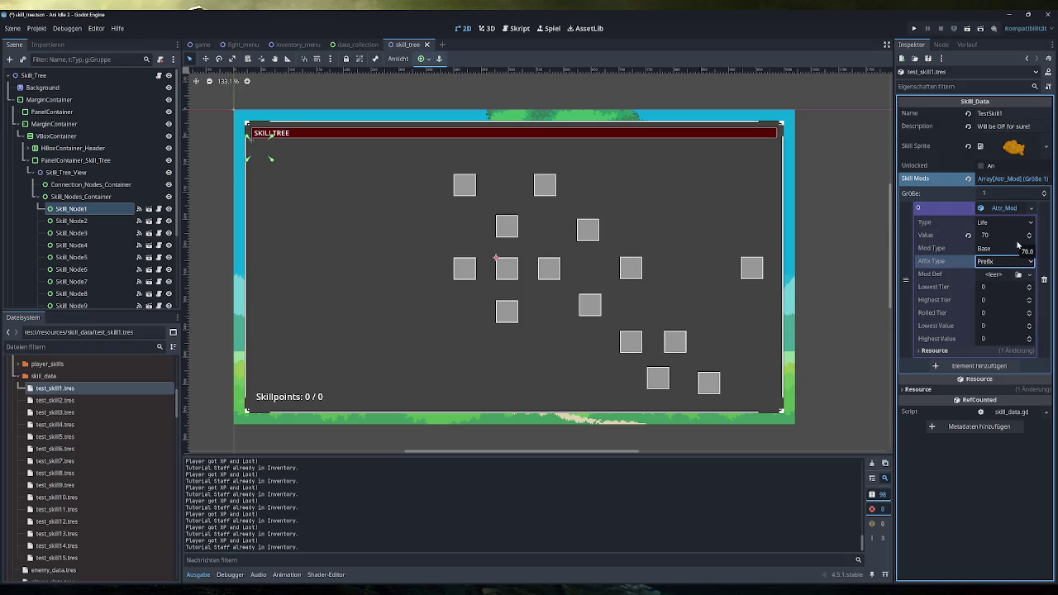
left_click(1010, 236)
key("ctrl+s")
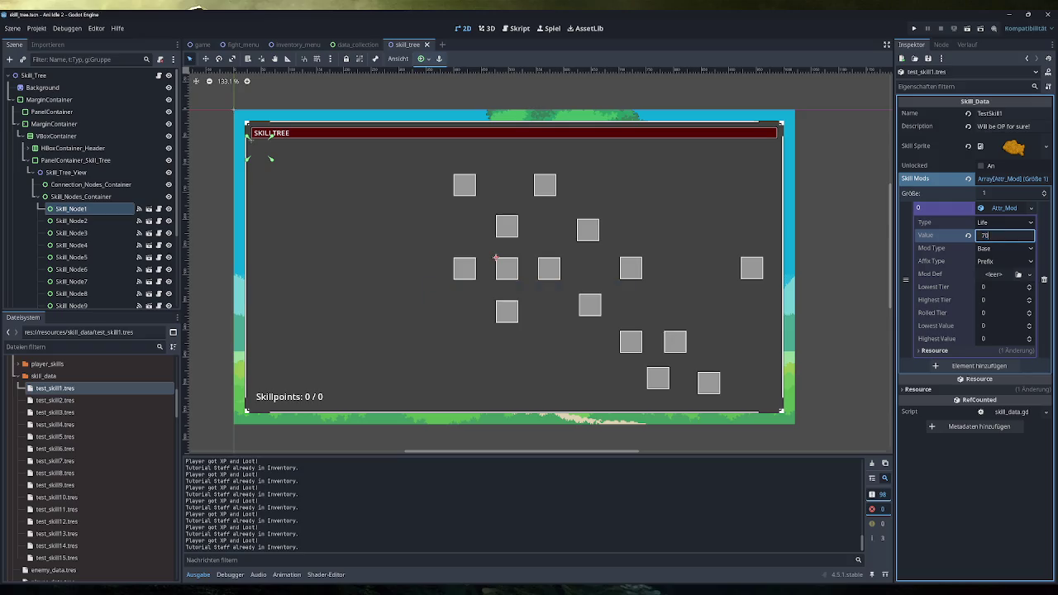
left_click(1027, 58)
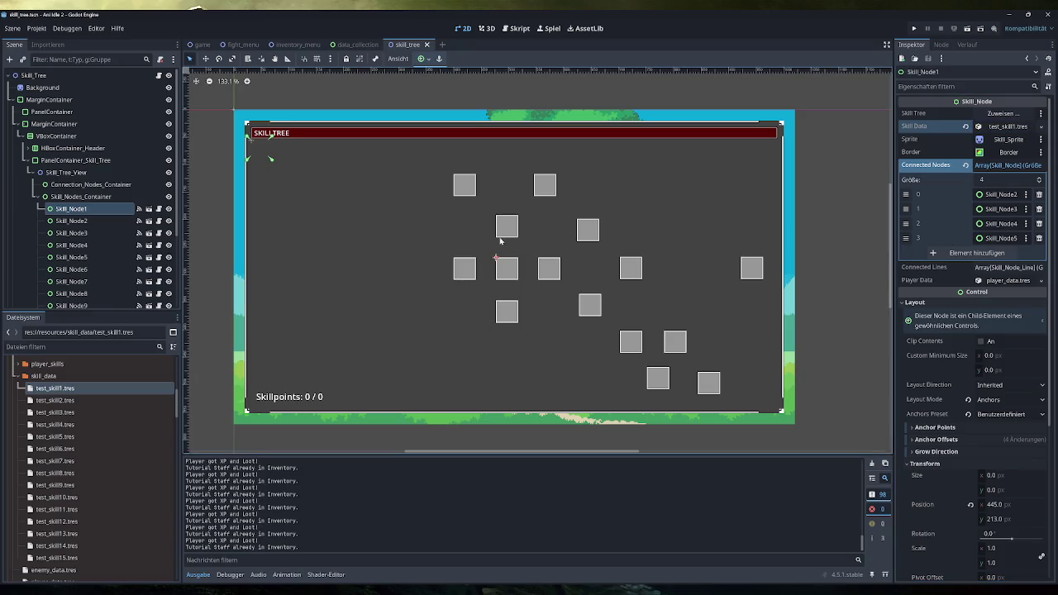
- Toggle Skill_Node1's Connected Lines list, then open skill_tree.gd from the Skill_Tree node's script icon
left_click(1009, 268)
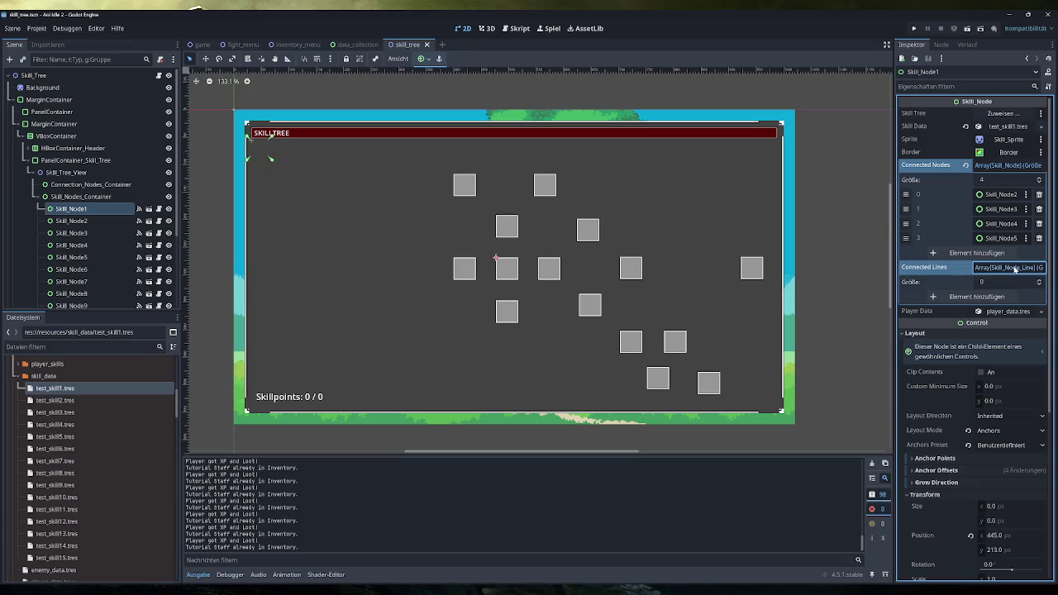
left_click(1015, 269)
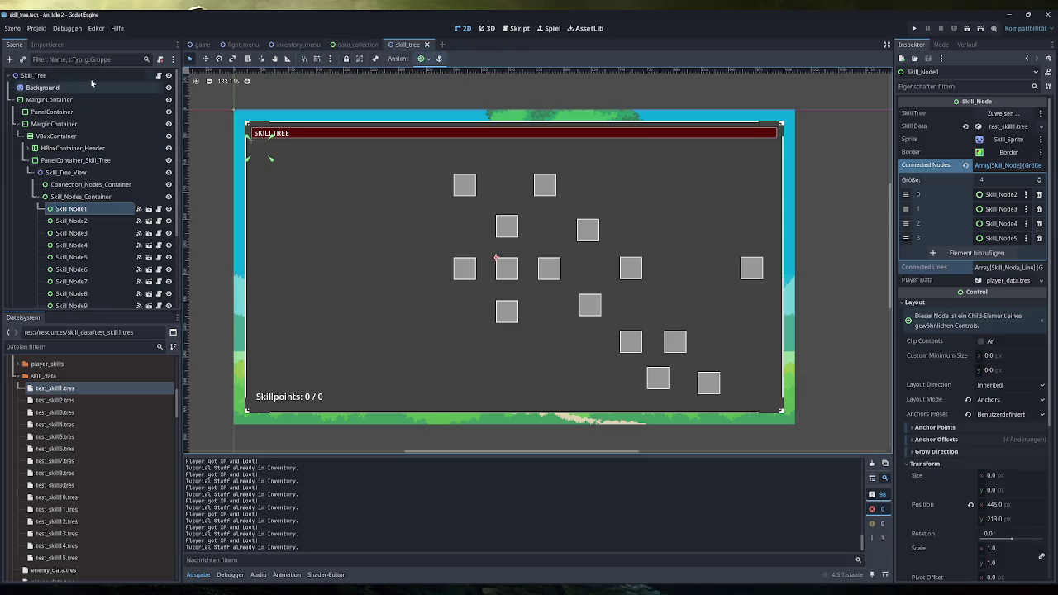
left_click(159, 76)
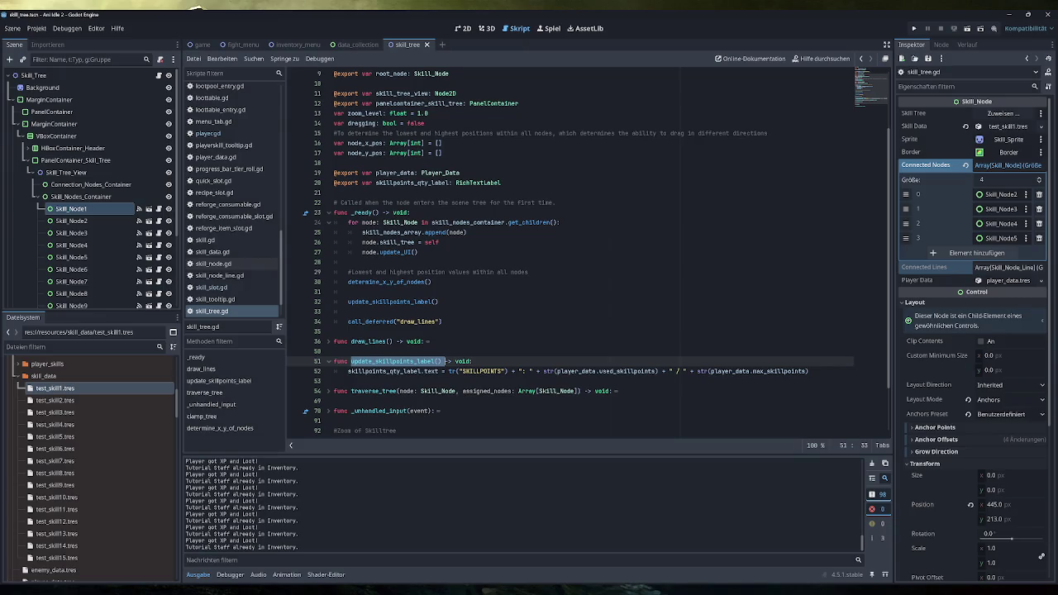
- Review the update_UI and determine_x_y_of_nodes calls in _ready, then fold determine_x_y_of_nodes
key("alt+Left")
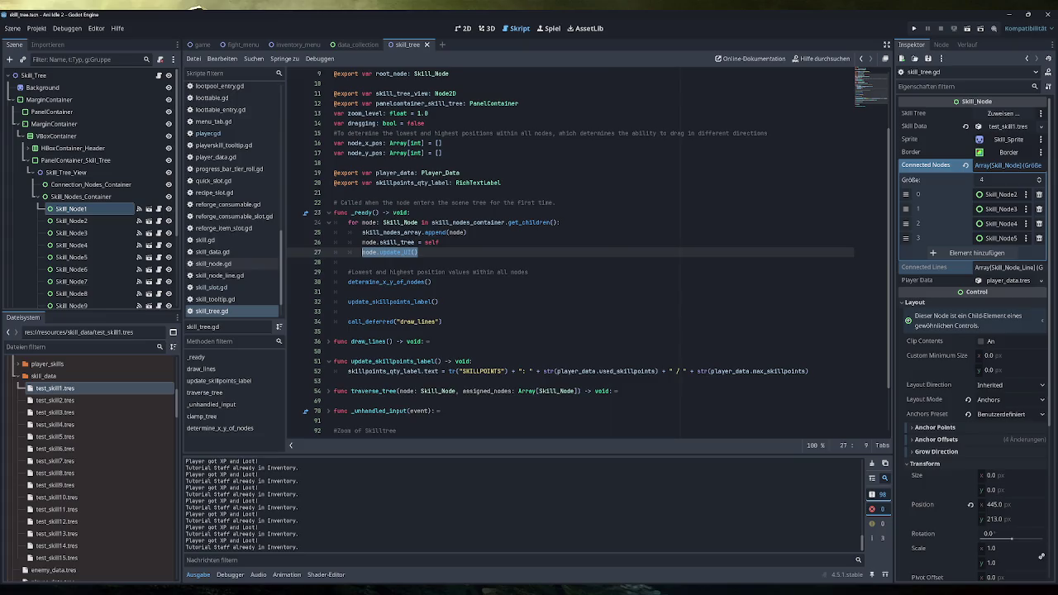
left_click(419, 252)
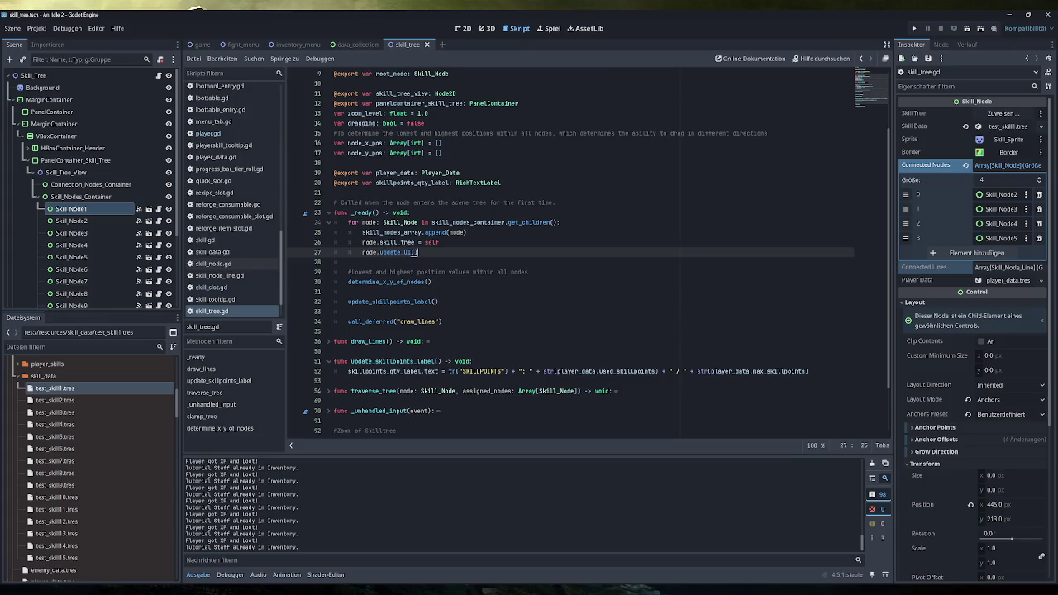
left_click_drag(431, 282, 347, 281)
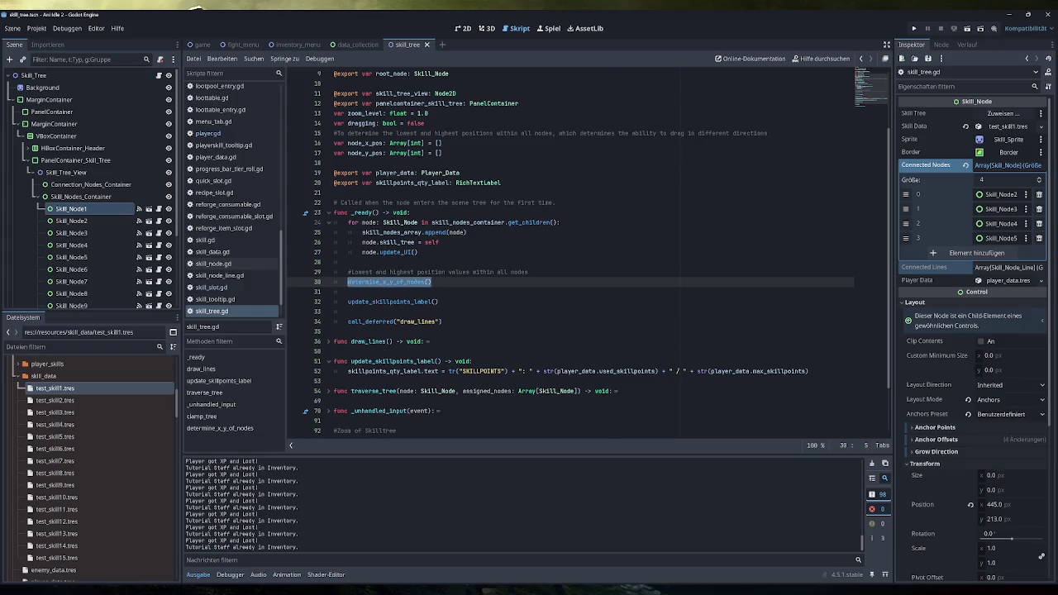
left_click(431, 282)
scroll(431, 282, "down", 4)
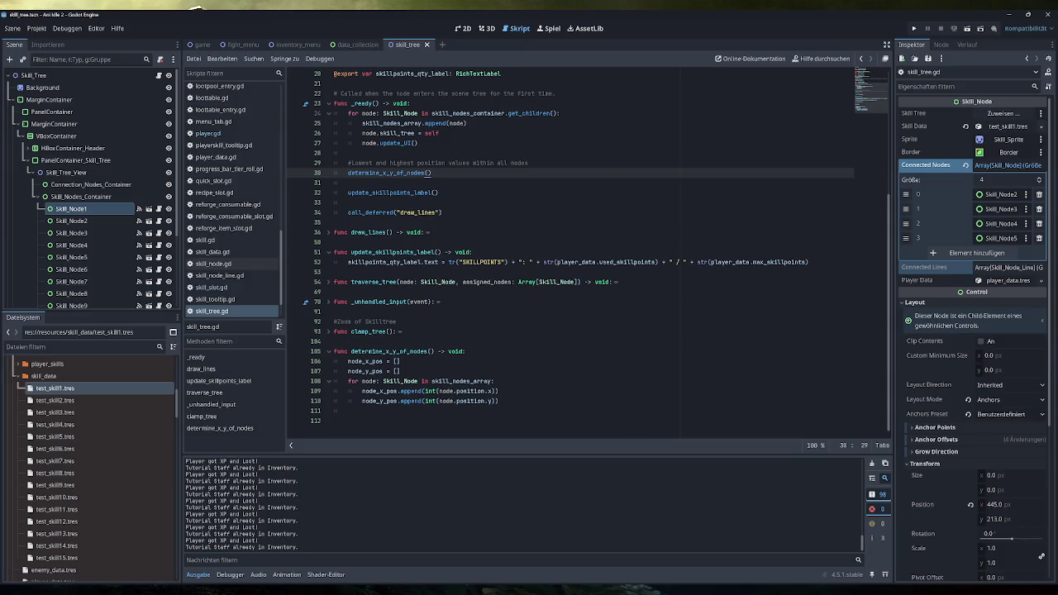
scroll(570, 248, "up", 6)
scroll(570, 248, "down", 5)
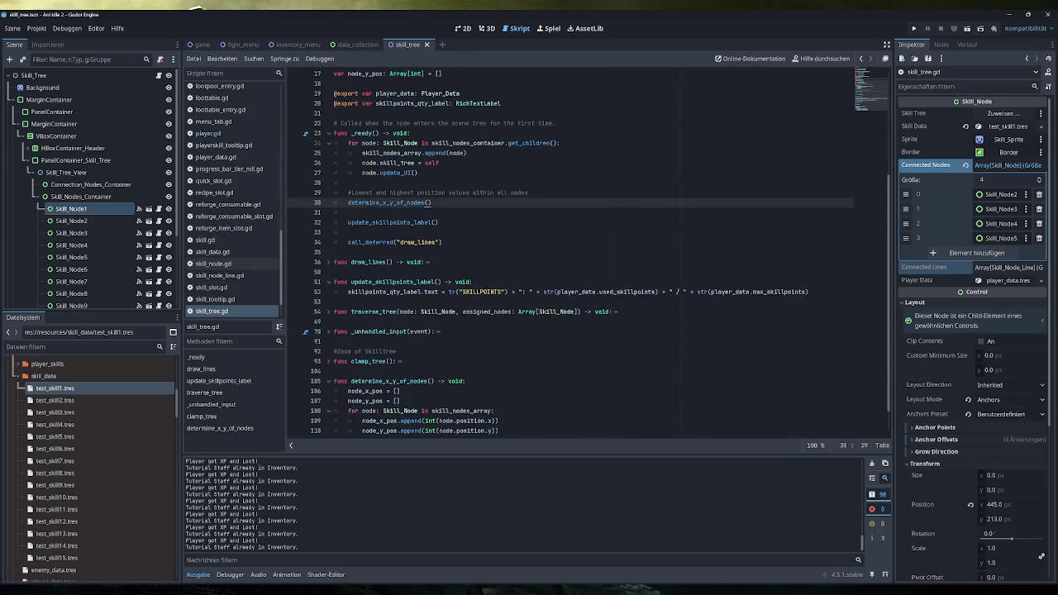
scroll(329, 384, "down", 1)
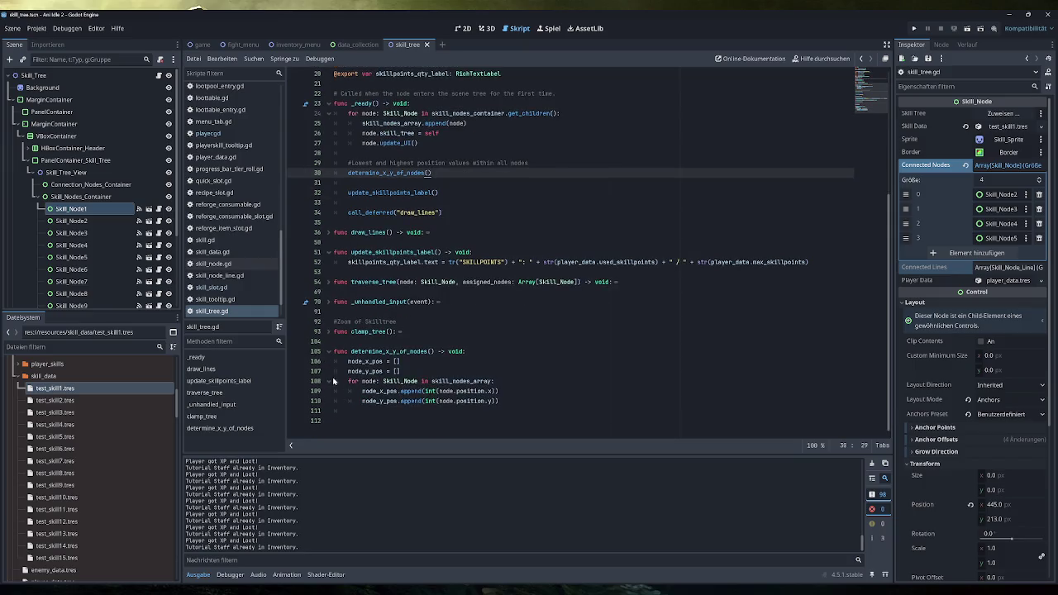
left_click(329, 351)
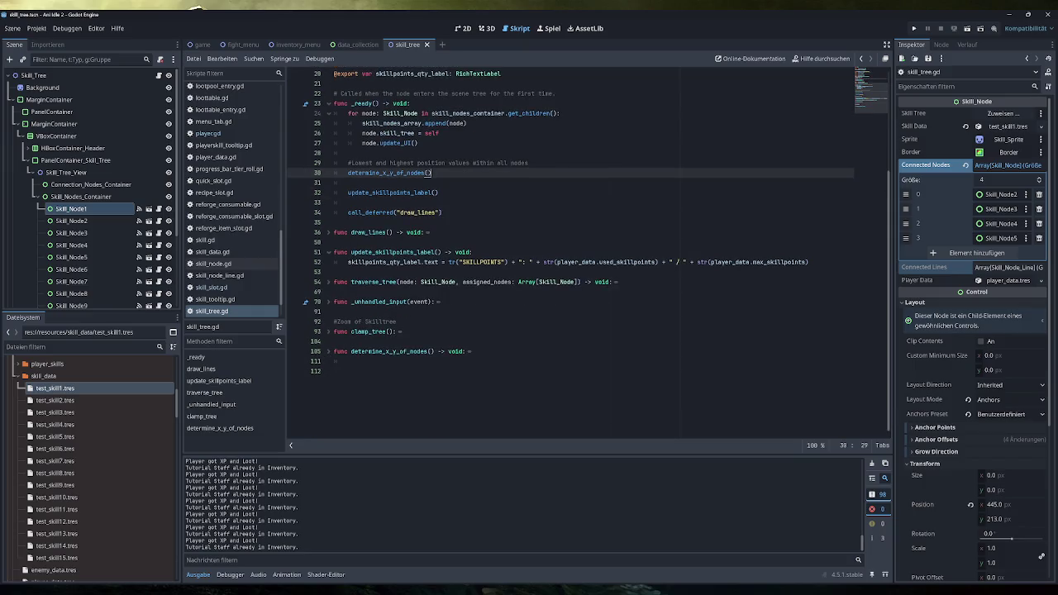
- Highlight the update_skillpoints_label call, the line 52 label text assignment, and the deferred draw_lines call
left_click_drag(439, 193, 348, 192)
left_click(439, 193)
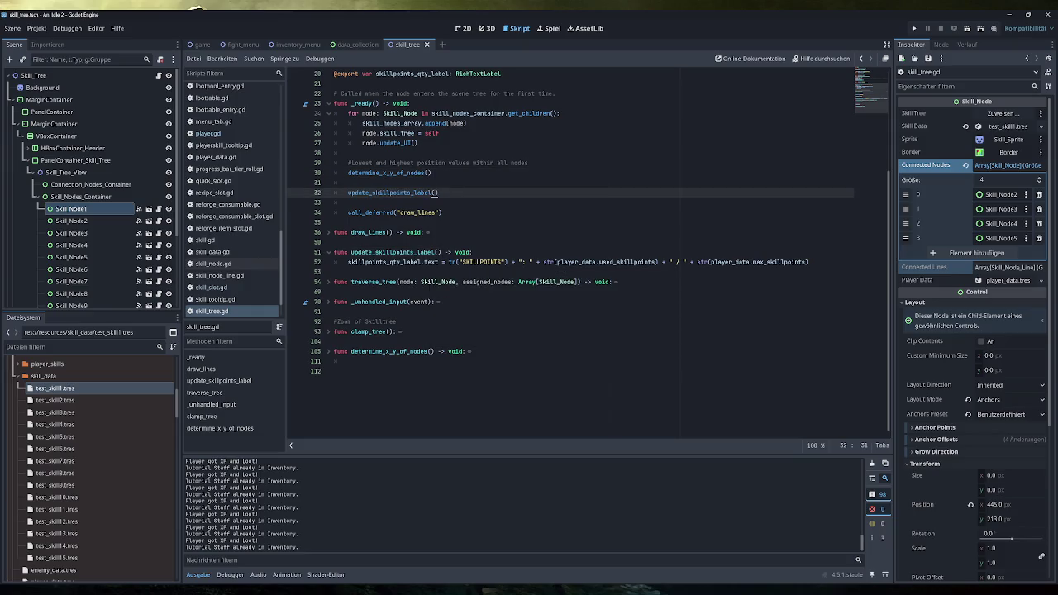
left_click_drag(371, 262, 764, 263)
left_click(765, 262)
left_click_drag(360, 262, 789, 262)
left_click(800, 262)
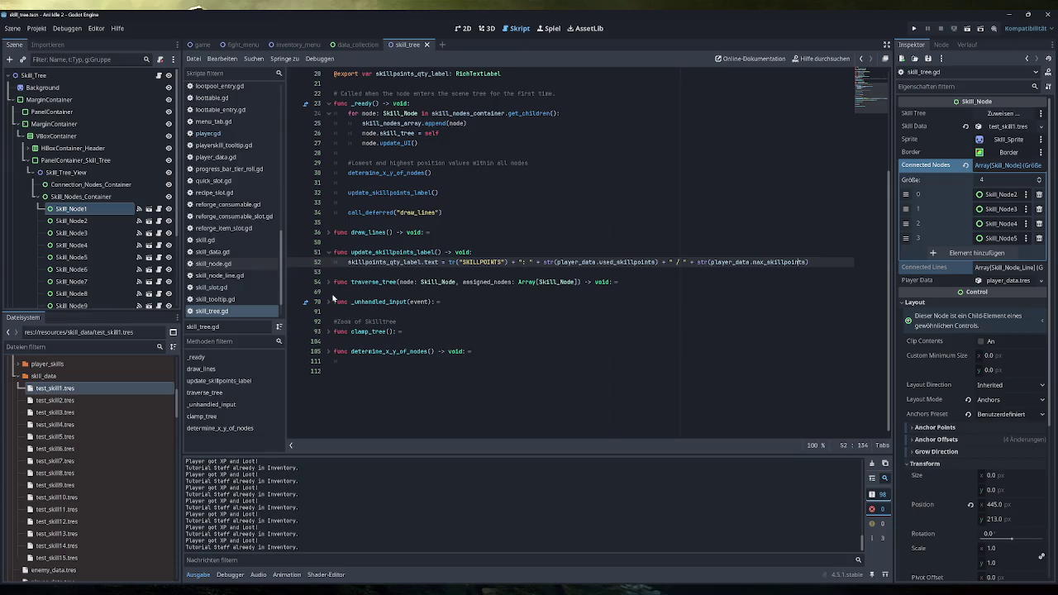
left_click_drag(442, 213, 348, 213)
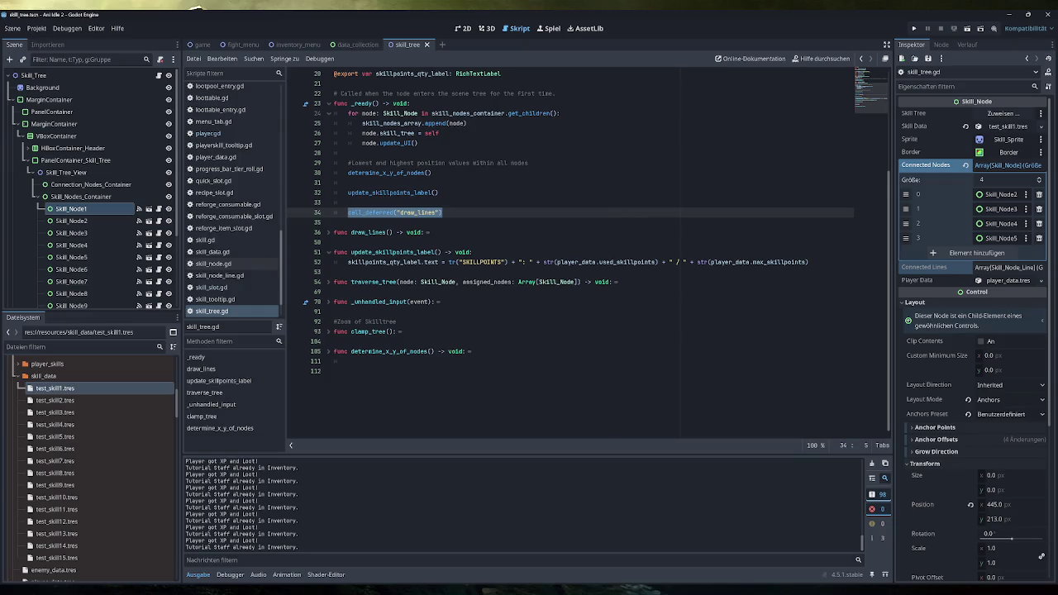
- Unfold draw_lines and highlight the whole function, the end_point calculation, and the line instantiation
left_click(329, 232)
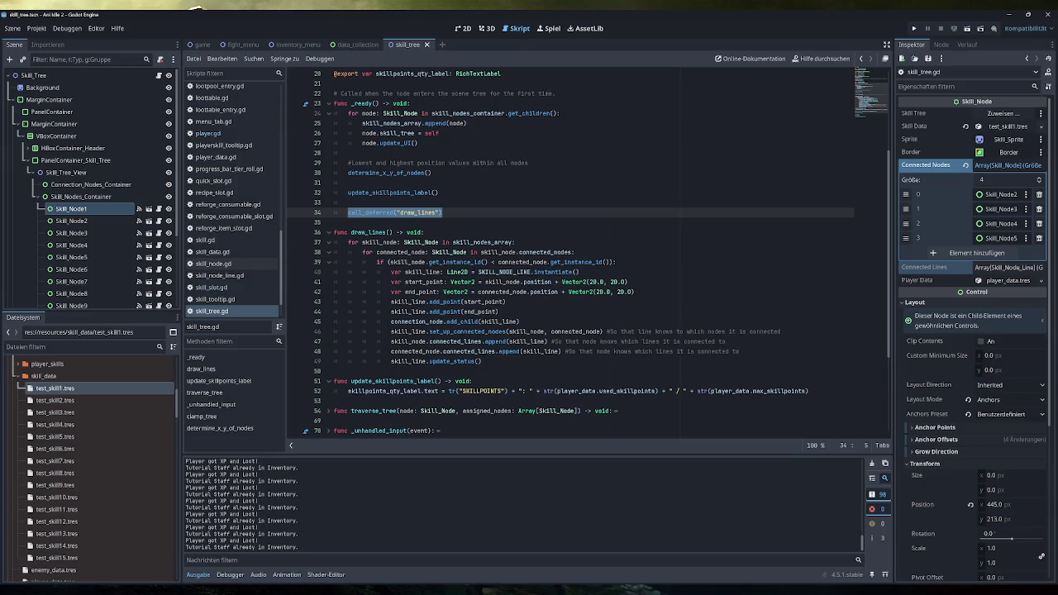
mouse_move(482, 361)
left_mouse_down()
mouse_move(347, 262)
mouse_move(334, 232)
left_mouse_up()
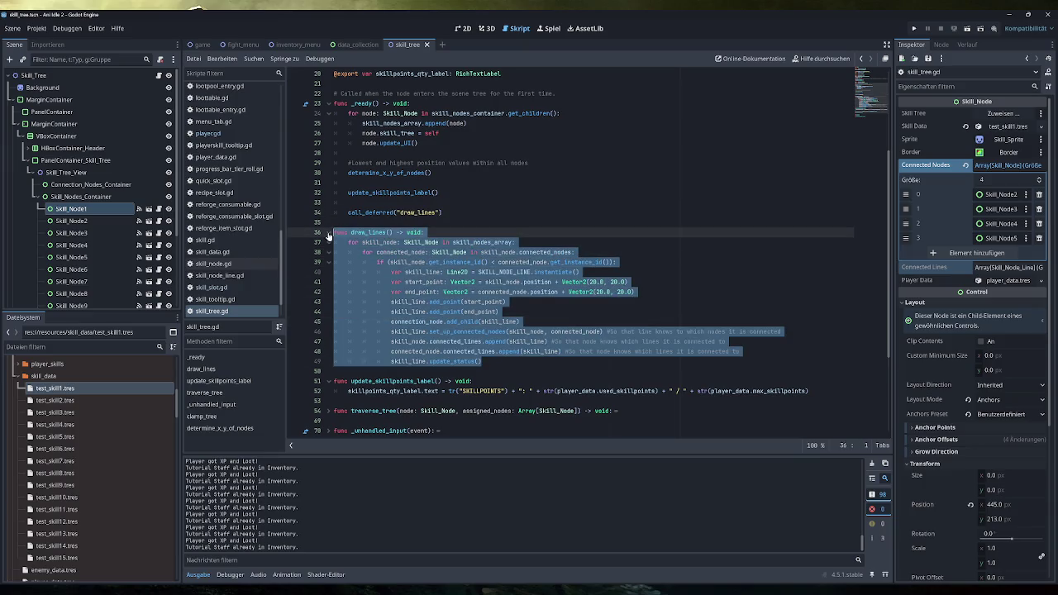
left_click(499, 311)
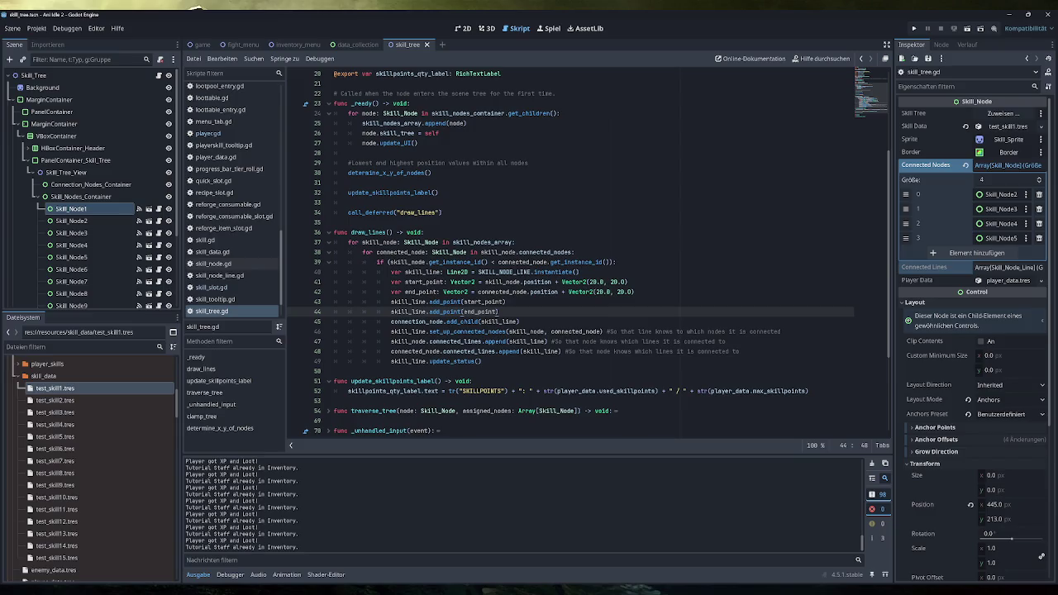
left_click_drag(635, 291, 405, 292)
left_click_drag(579, 272, 391, 272)
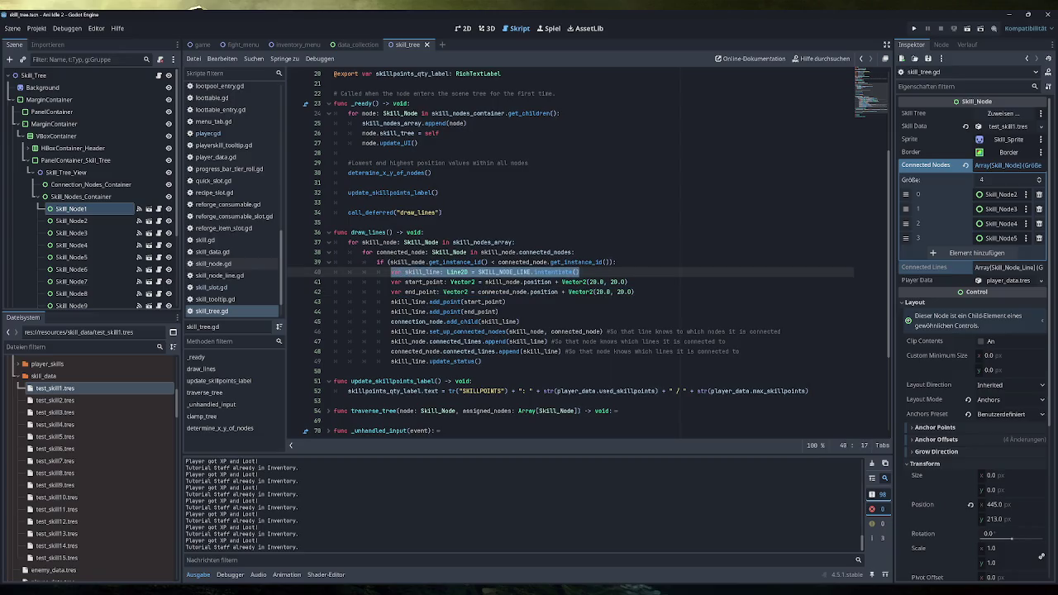
left_click(581, 272)
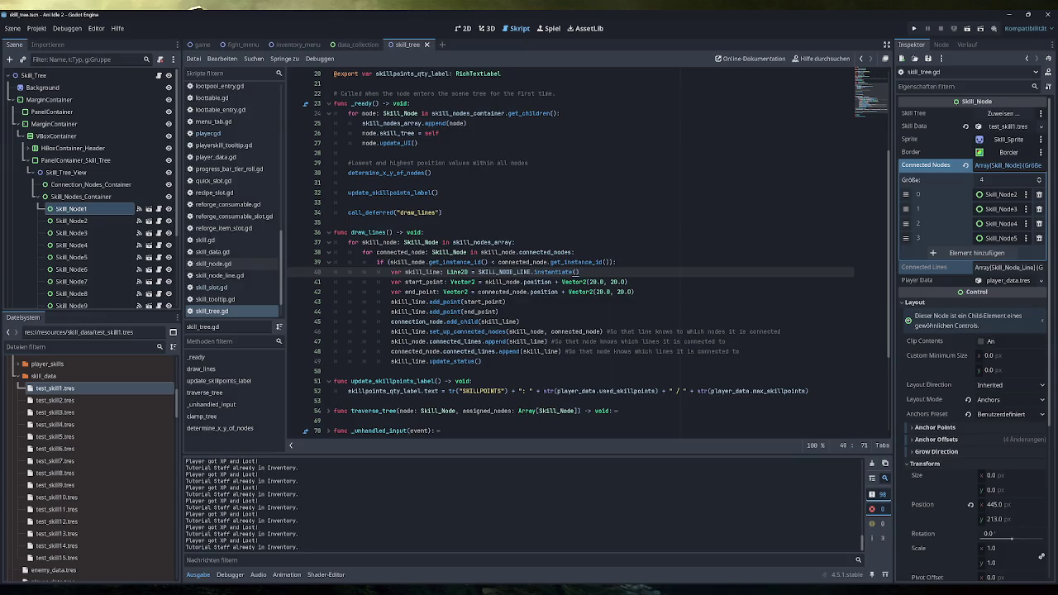
- Go over the add_point lines and the line 45 add_child call, then show Connection_Nodes_Container's properties
left_click(506, 302)
left_click(498, 312)
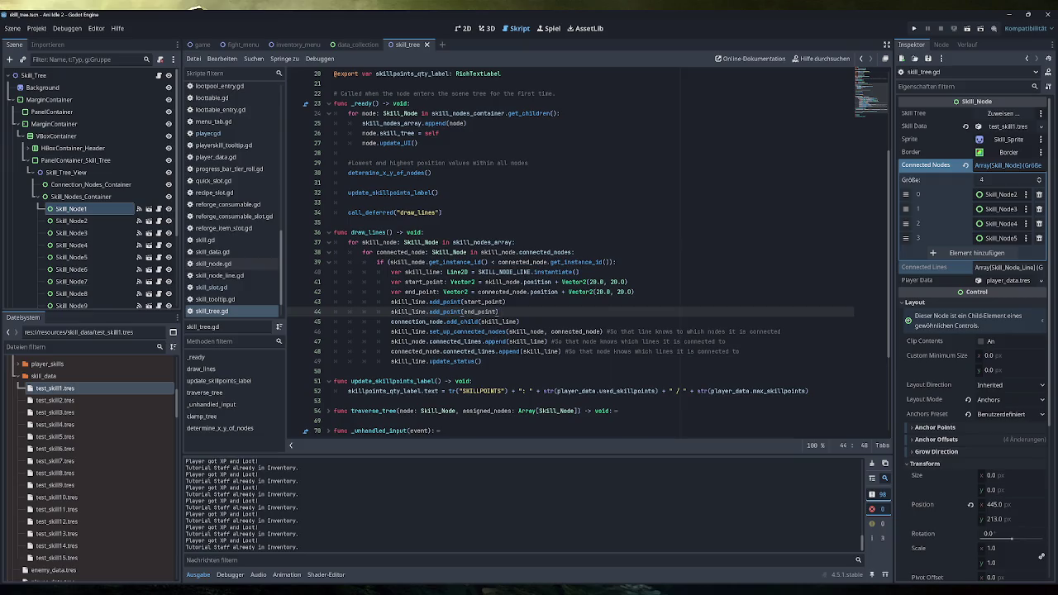
key("Down")
key("shift+Home")
key("shift+Home")
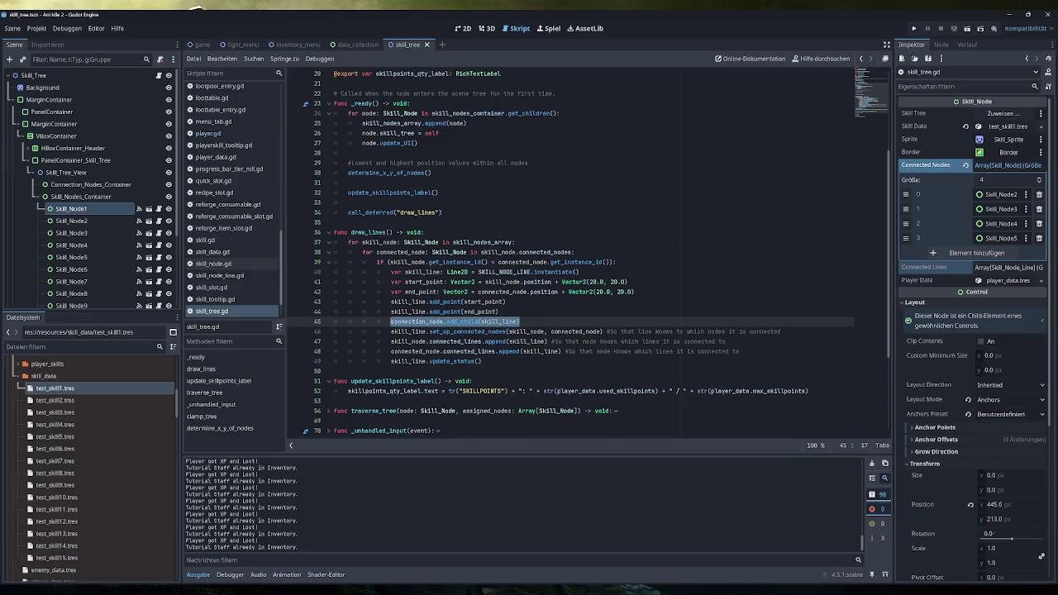
left_click(83, 183)
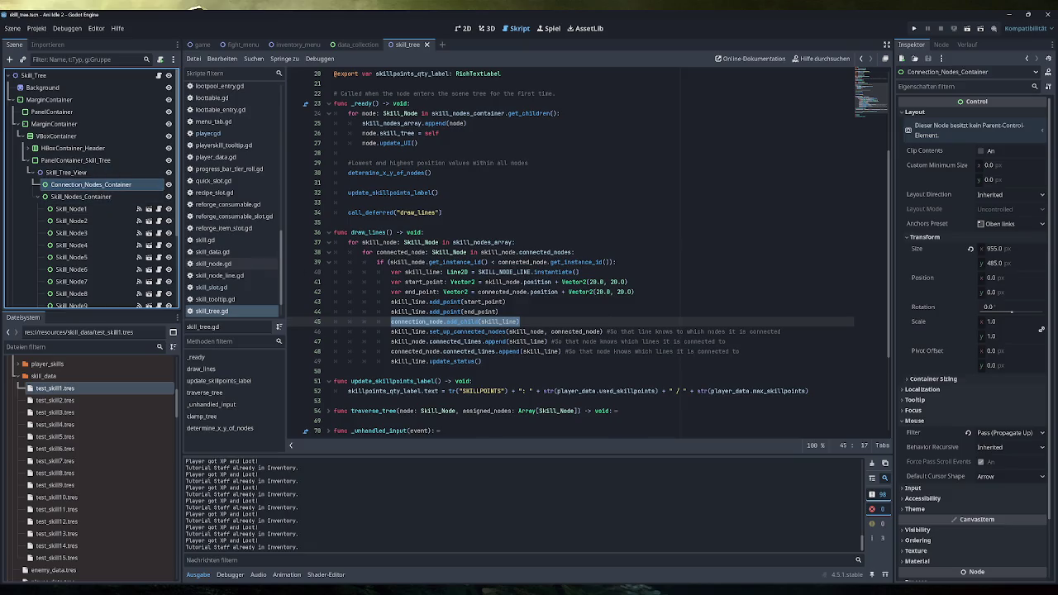
left_click(722, 332)
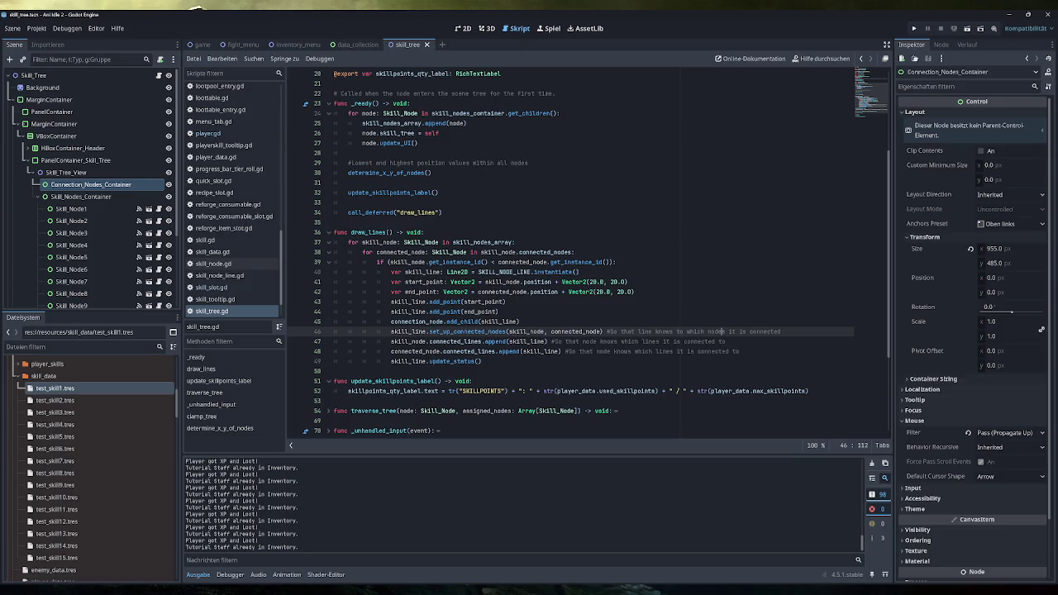
- Highlight the set_up_connected_nodes call on line 46, then open skill_node_line.tscn from the FileSystem
left_click_drag(780, 331, 390, 331)
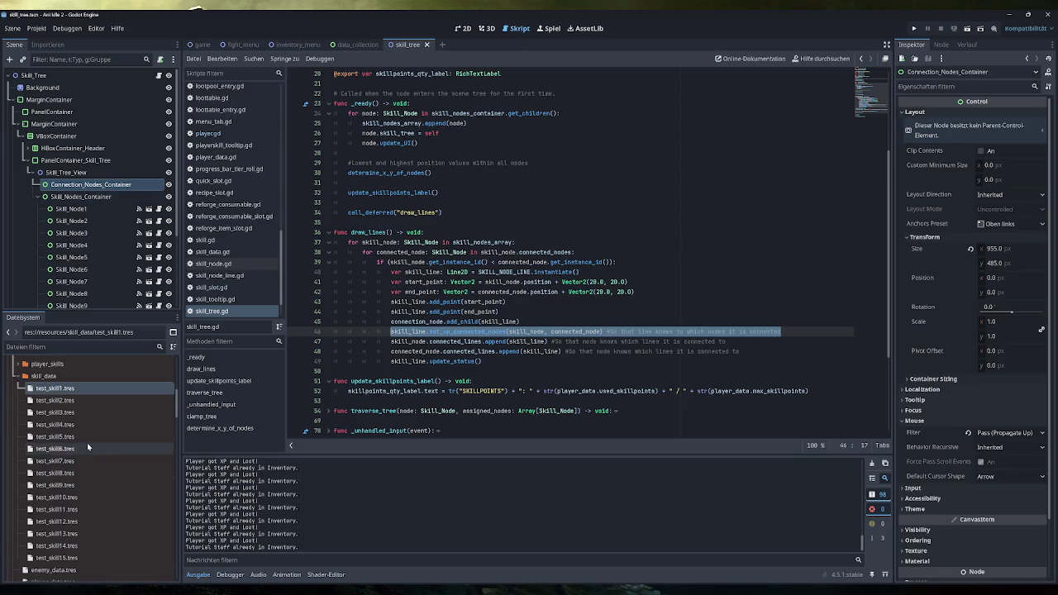
scroll(87, 446, "down", 10)
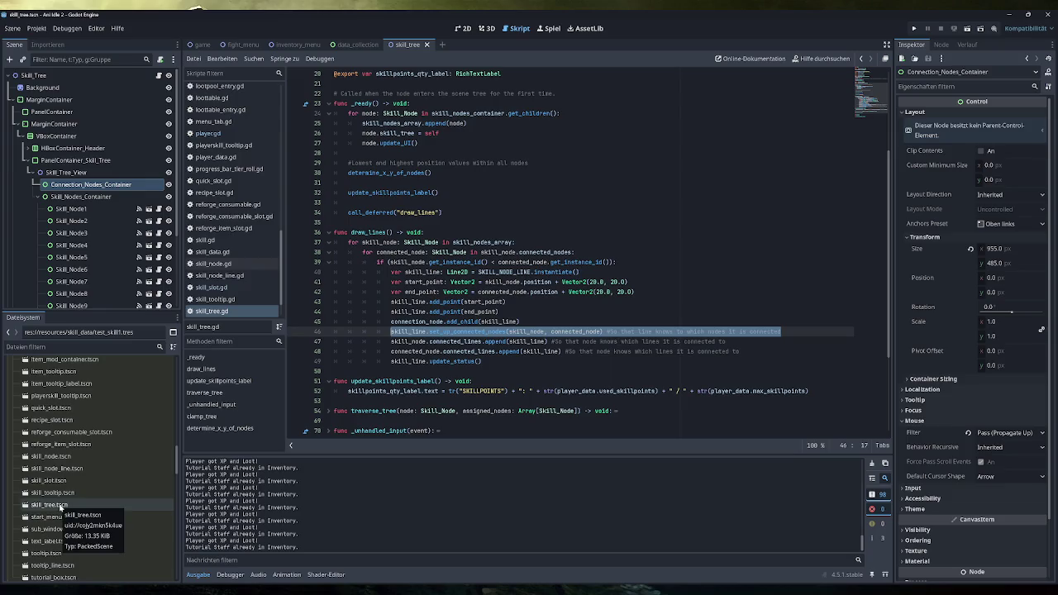
double_click(56, 468)
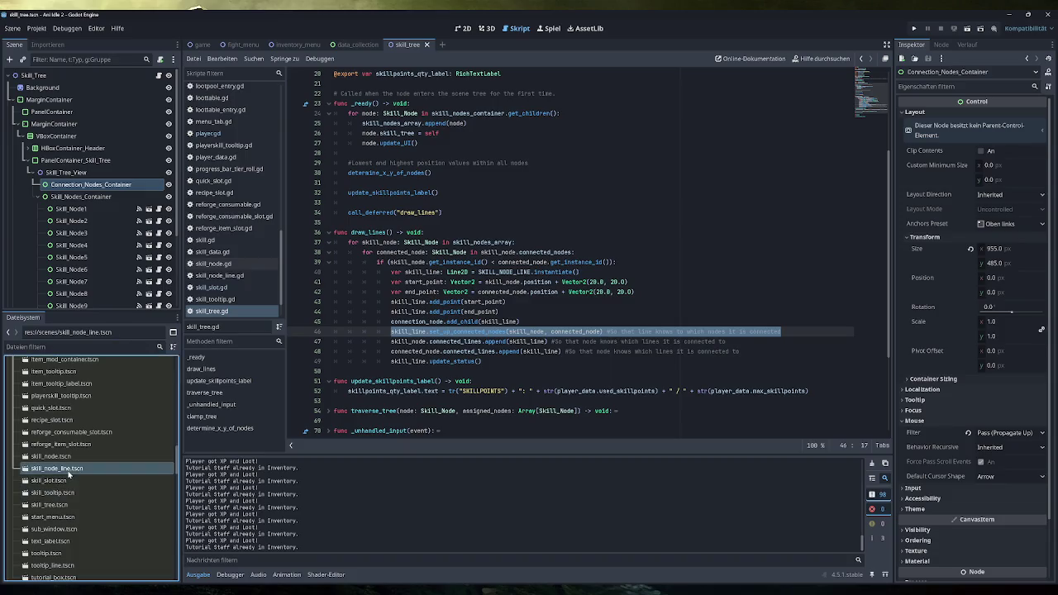
left_click(458, 30)
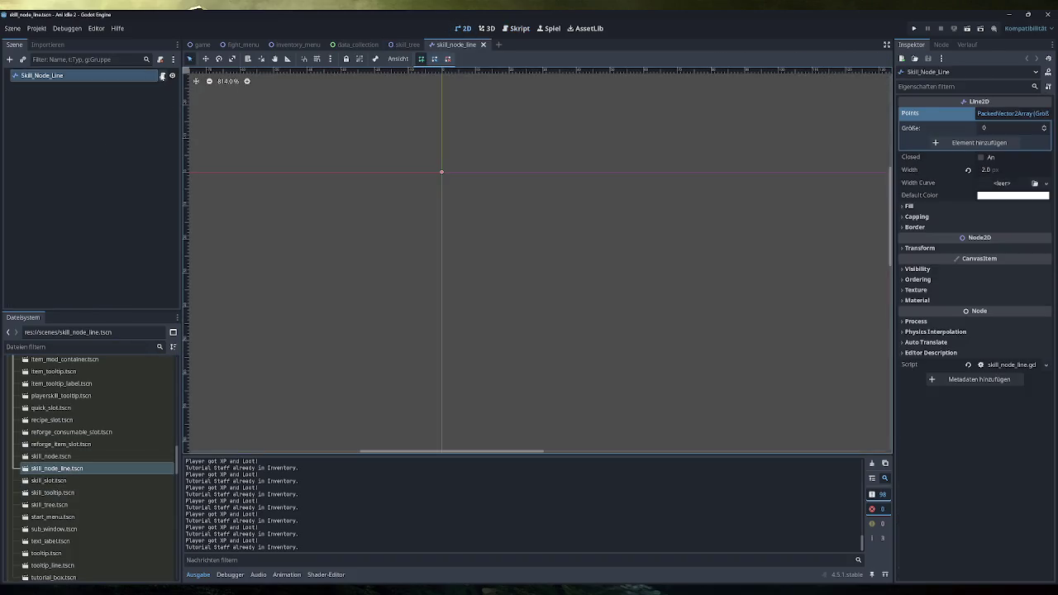
- In skill_node_line.gd, highlight the connected node variables, update_status, and the White colour line, then return to skill_tree.gd
left_click(162, 76)
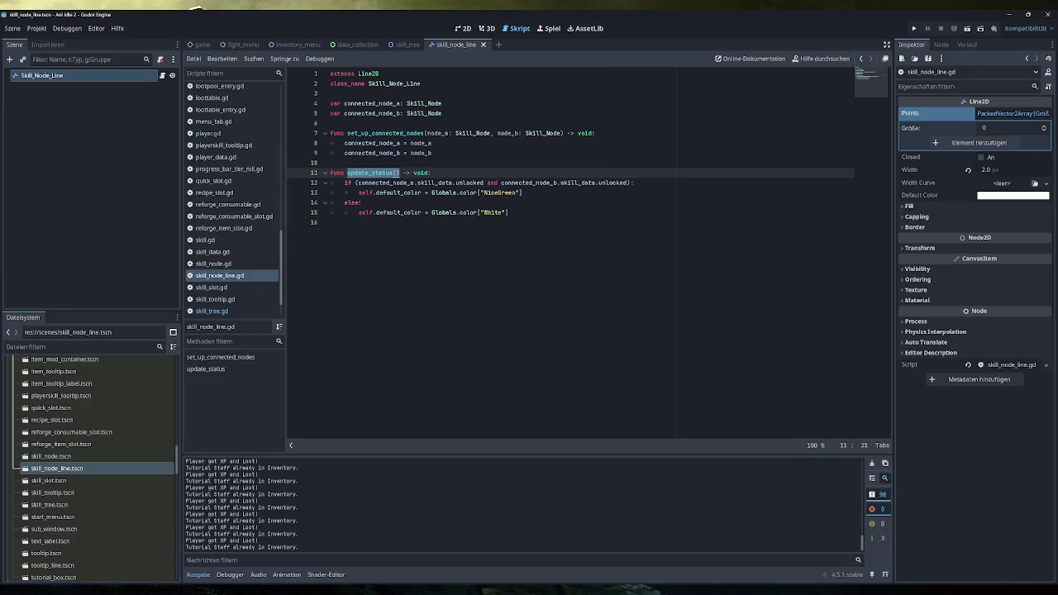
left_click_drag(442, 114, 330, 104)
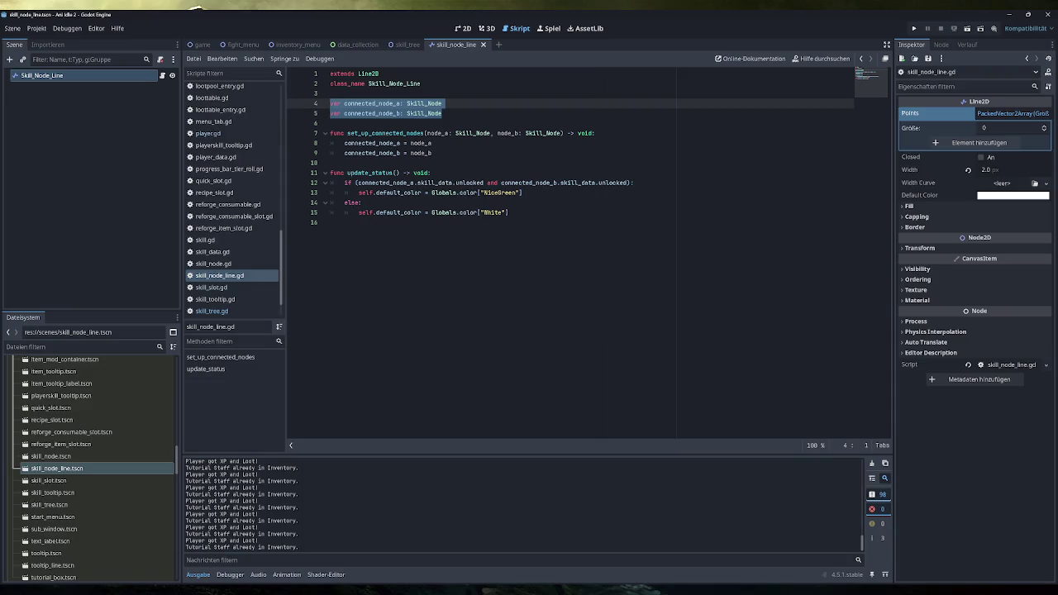
left_click(512, 213)
left_click_drag(431, 173, 331, 173)
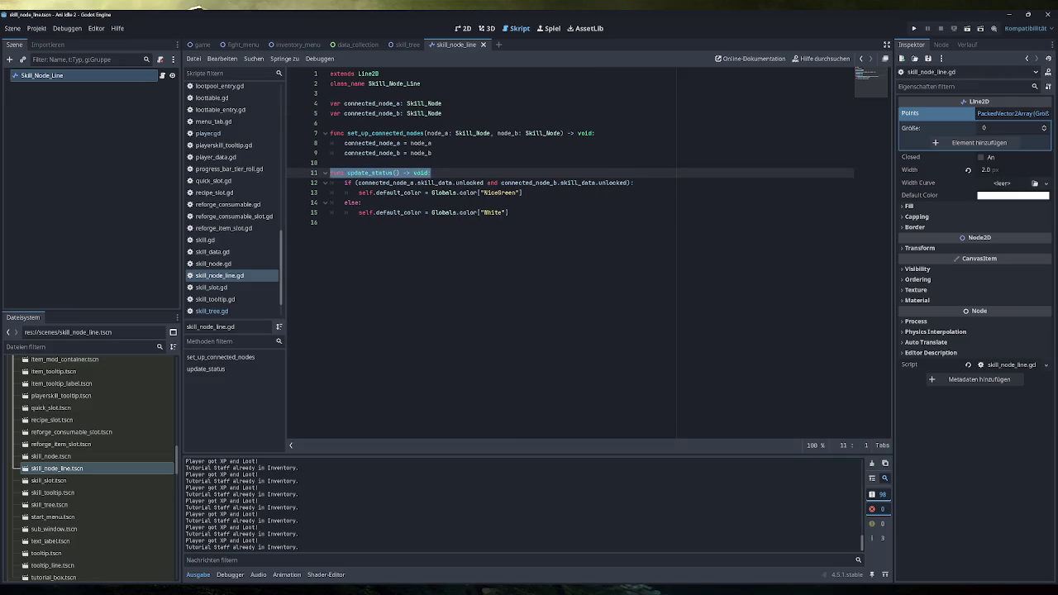
left_click(431, 193)
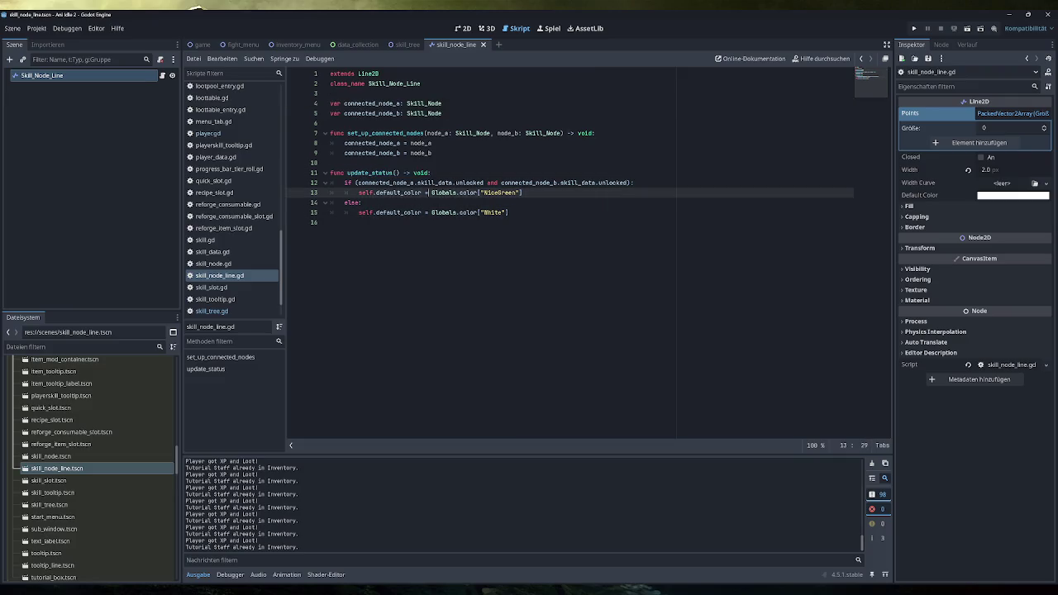
left_click_drag(507, 212, 445, 213)
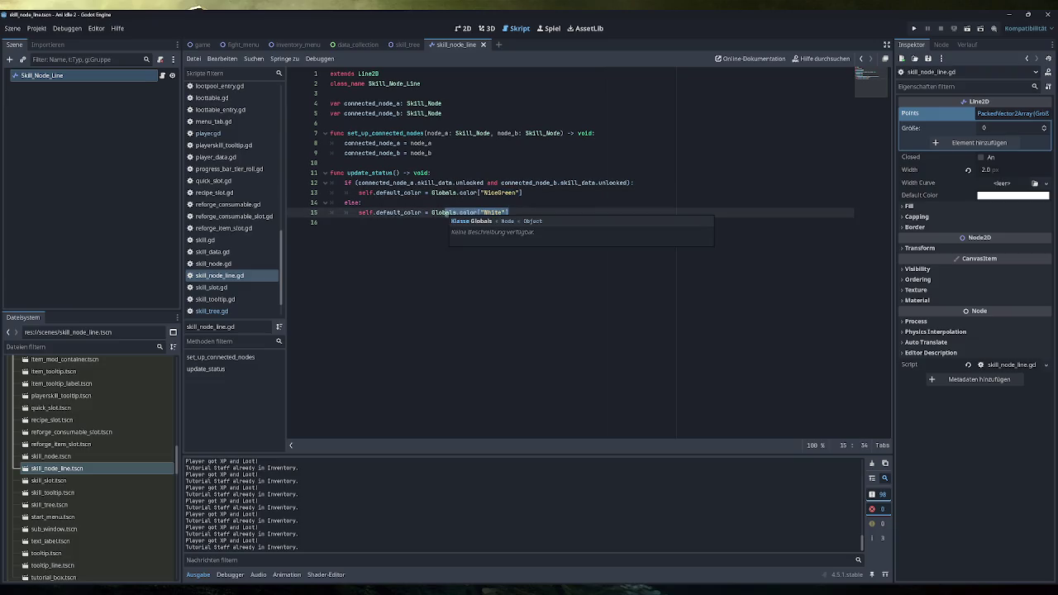
left_click(246, 312)
left_click(702, 342)
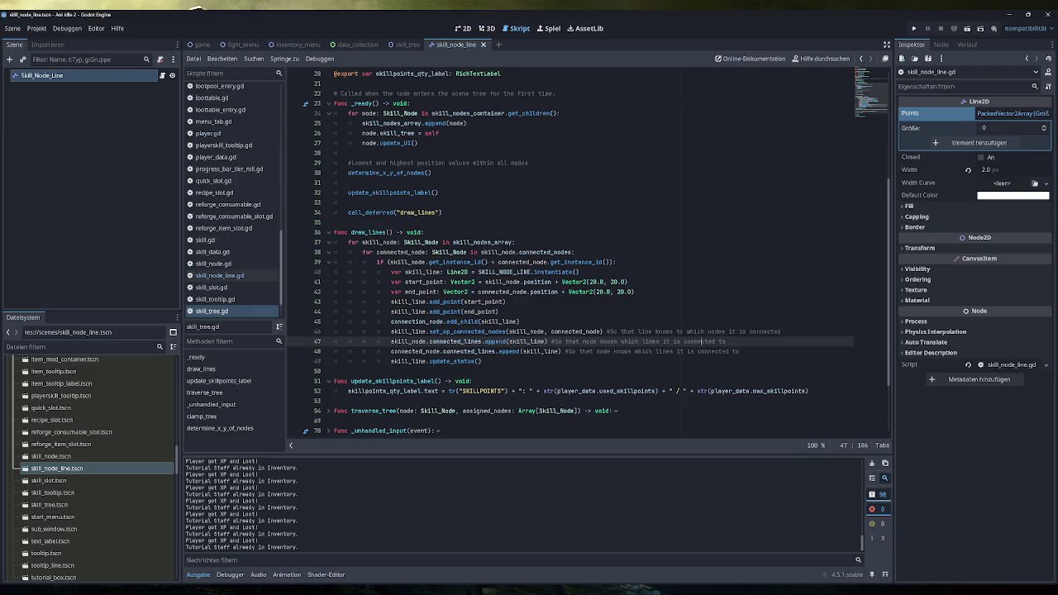
- Highlight the connected_lines and connected_node appends on lines 47–48 and the line 47 comment
left_click_drag(725, 341, 390, 341)
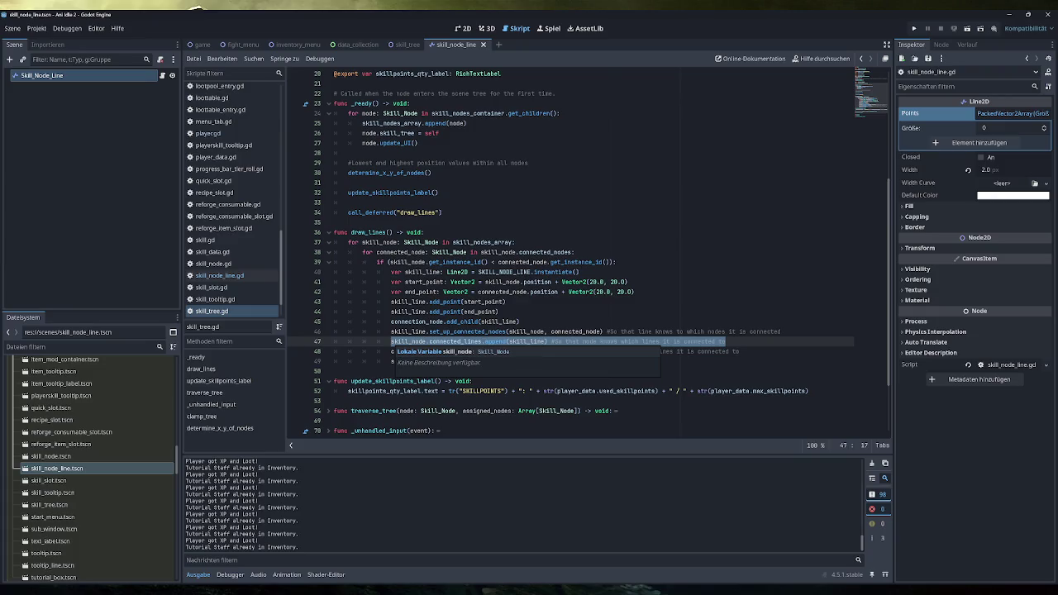
left_click(541, 351)
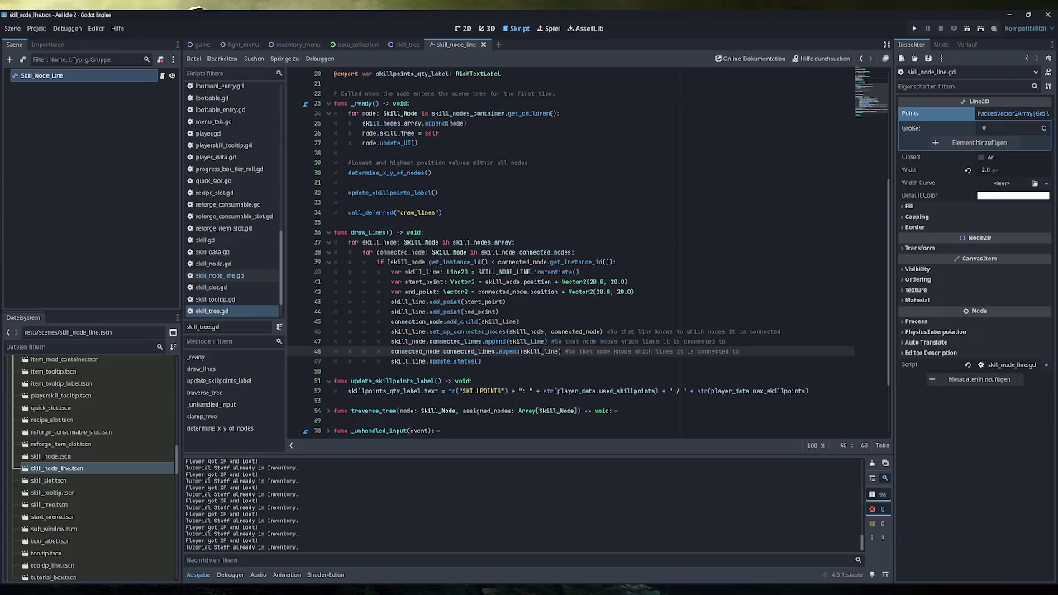
left_click_drag(740, 351, 390, 351)
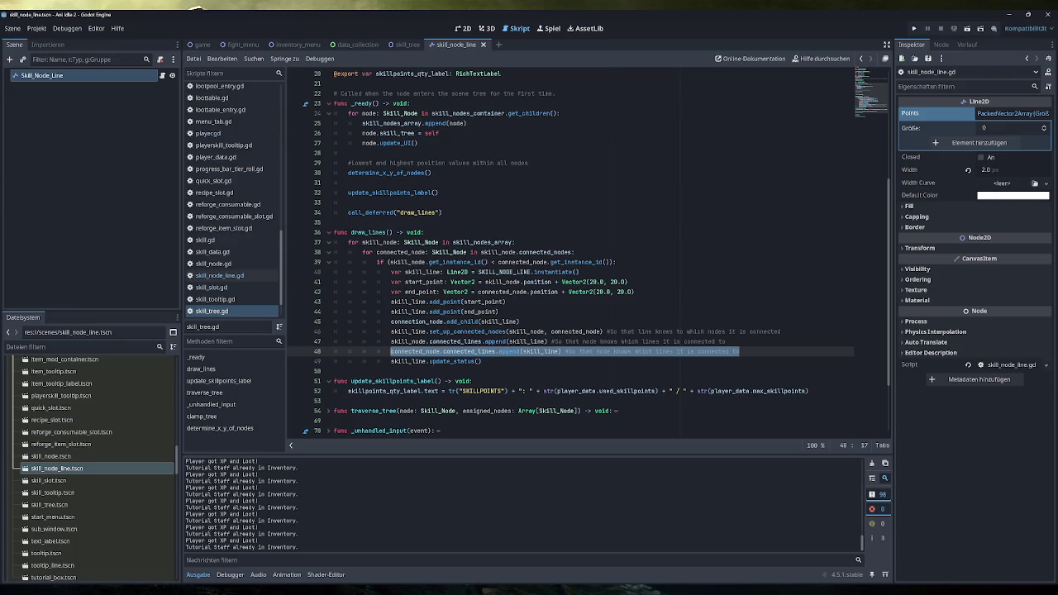
left_click(577, 352)
left_click_drag(728, 341, 550, 341)
left_click(639, 341)
left_click_drag(727, 341, 550, 342)
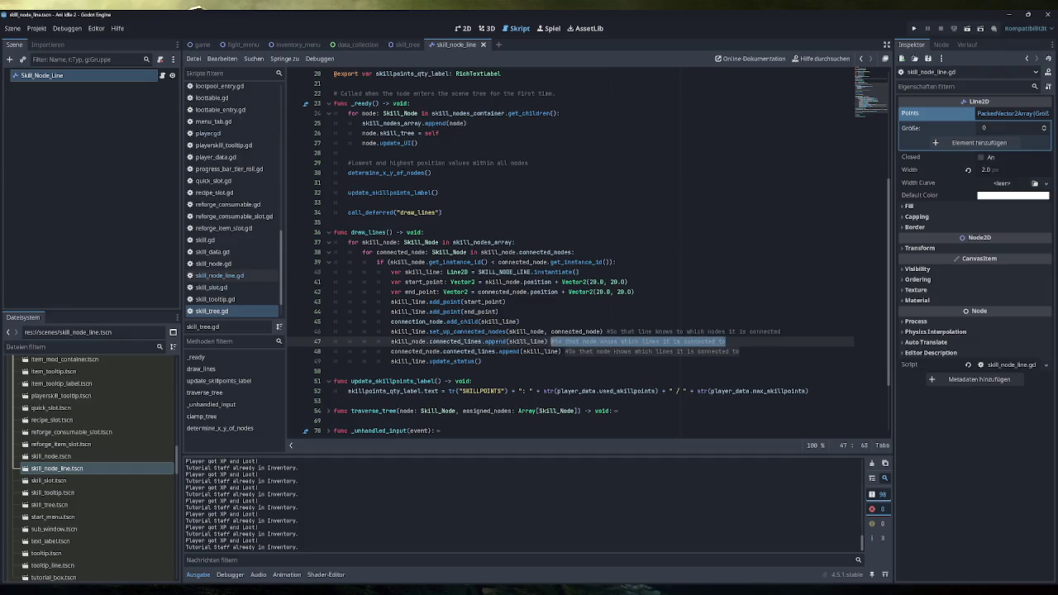
left_click(739, 351)
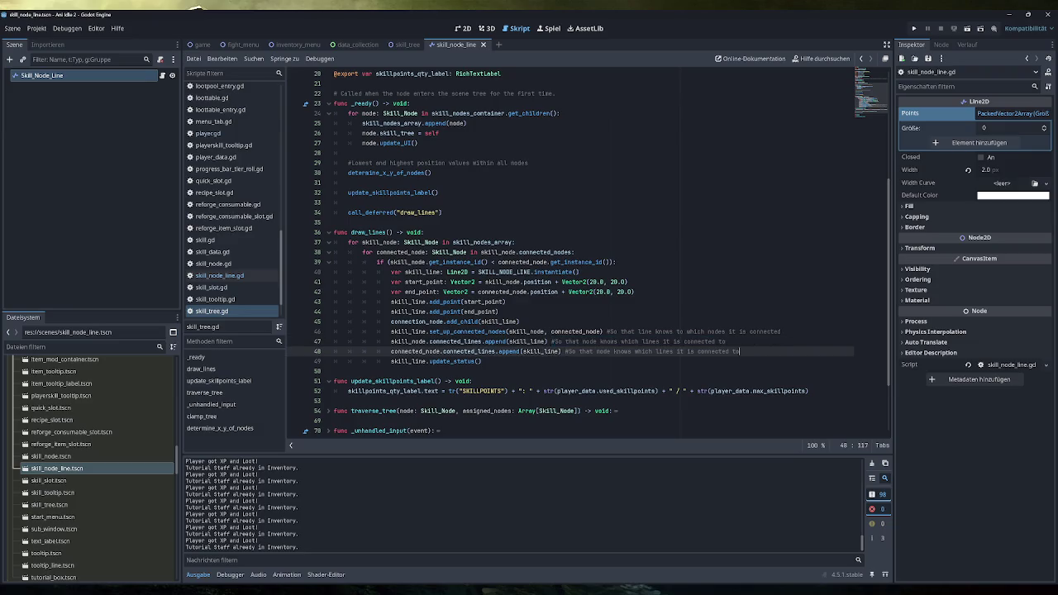
mouse_move(417, 352)
- Unfold traverse_tree and clamp_tree to review them, then run the game with F5
scroll(570, 256, "down", 2)
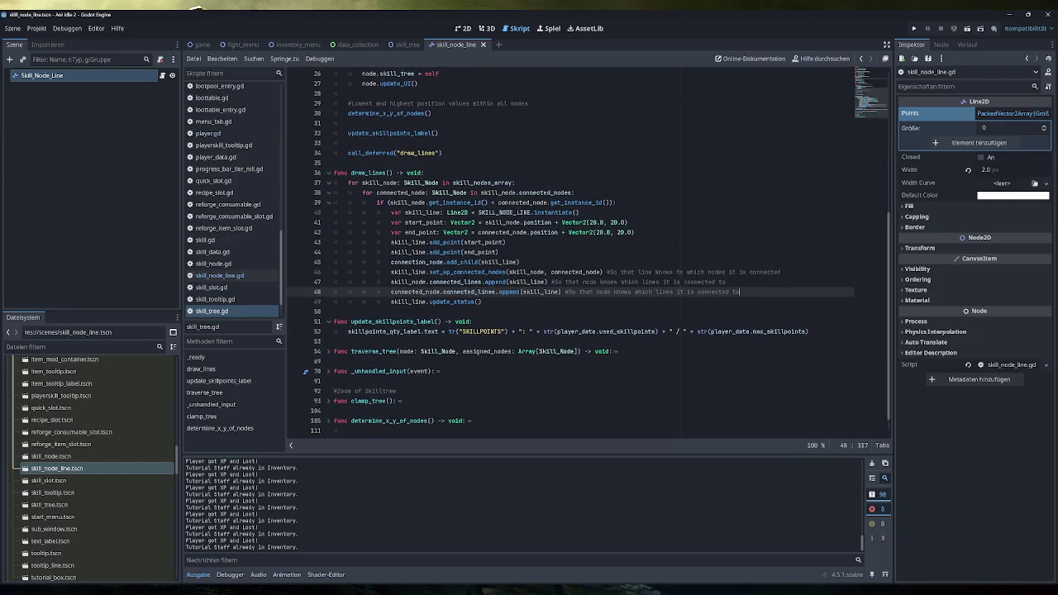
scroll(589, 252, "down", 1)
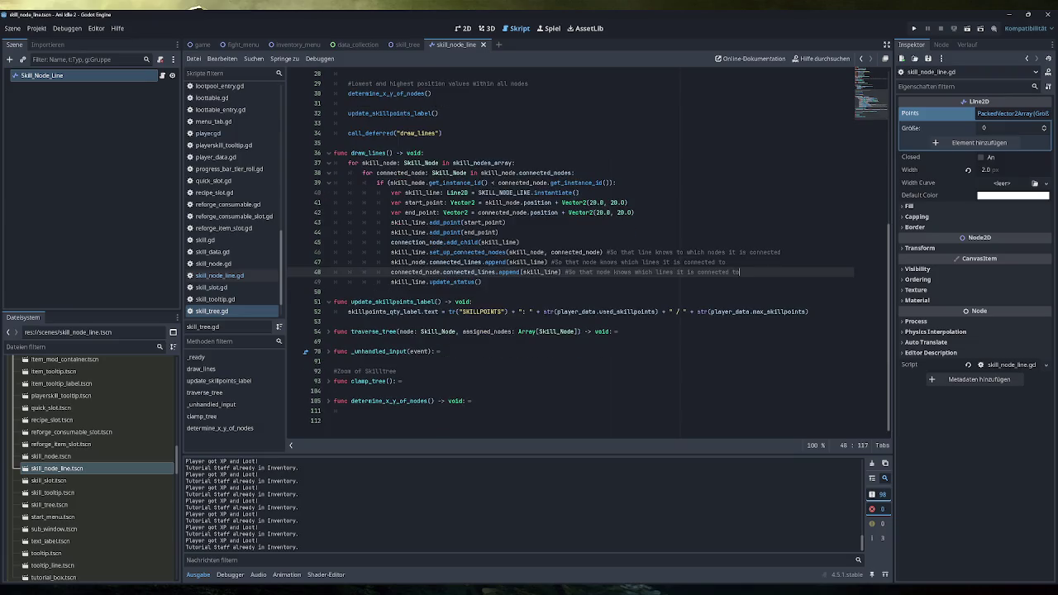
left_click(328, 332)
scroll(330, 325, "down", 3)
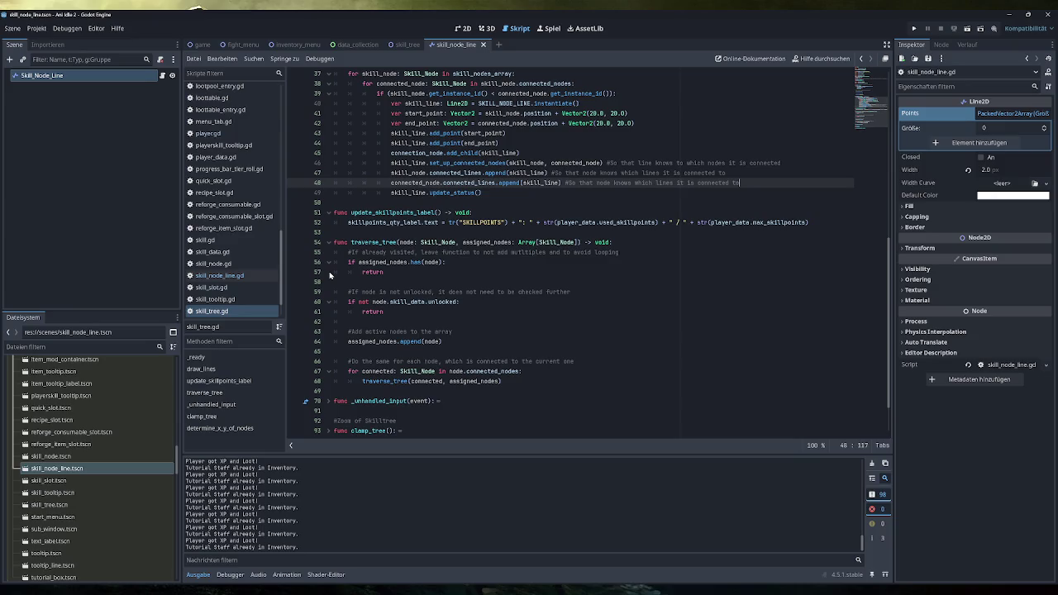
scroll(327, 380, "down", 2)
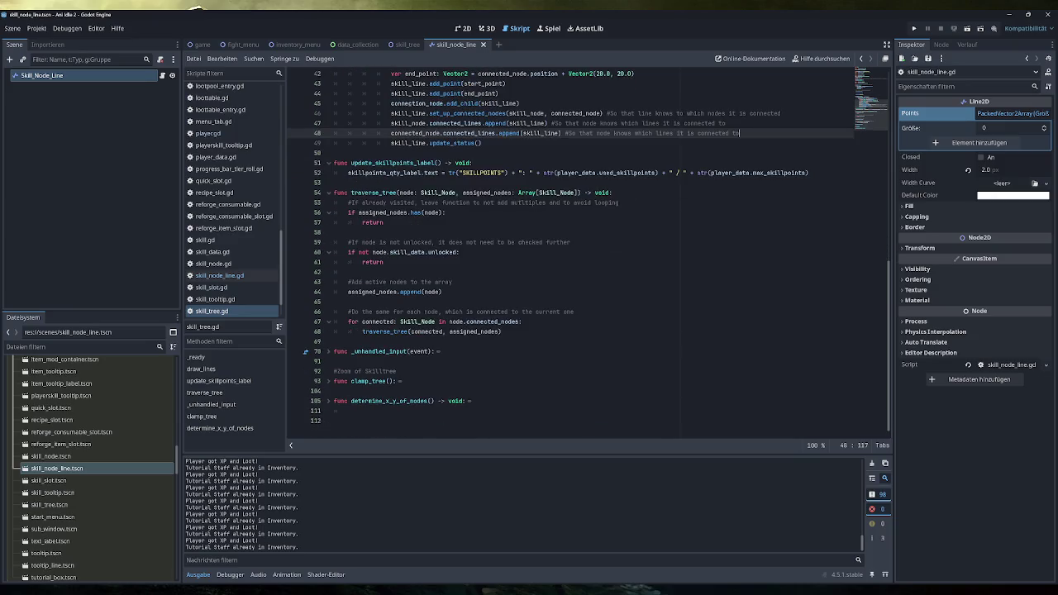
left_click(328, 381)
scroll(333, 374, "down", 3)
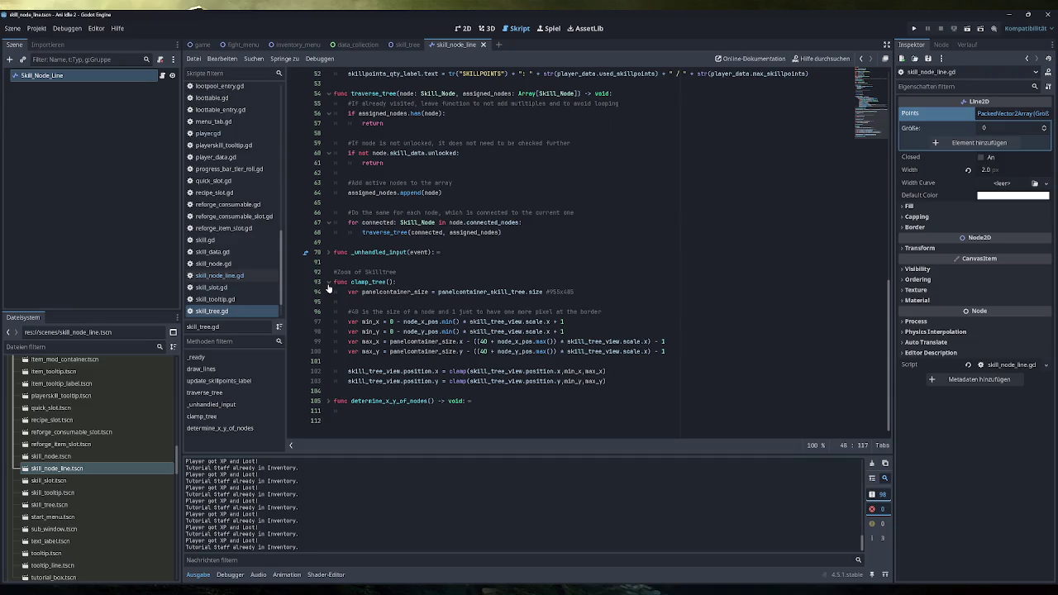
scroll(328, 287, "up", 8)
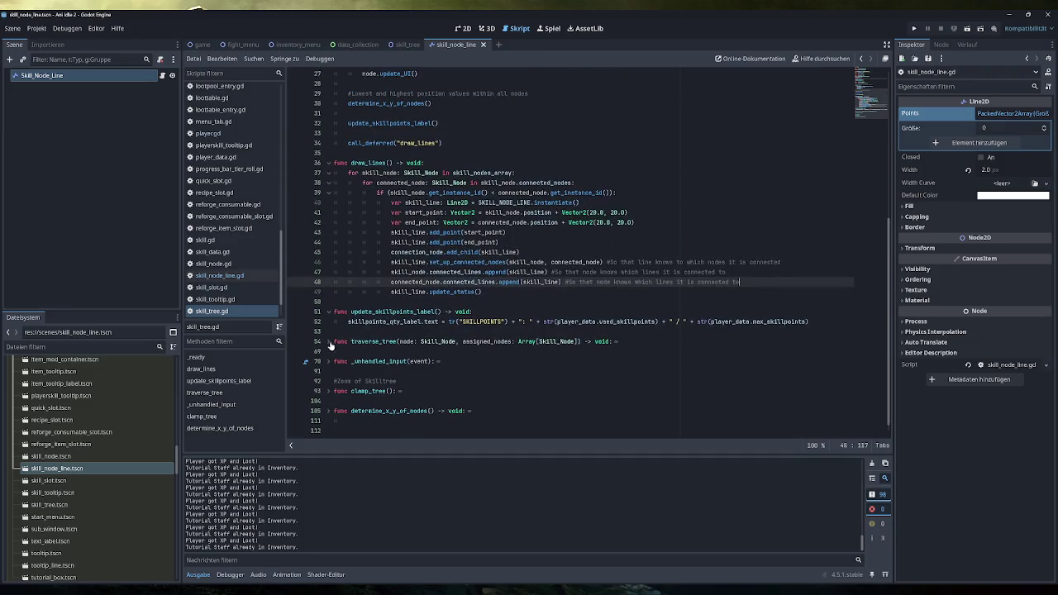
key("F5")
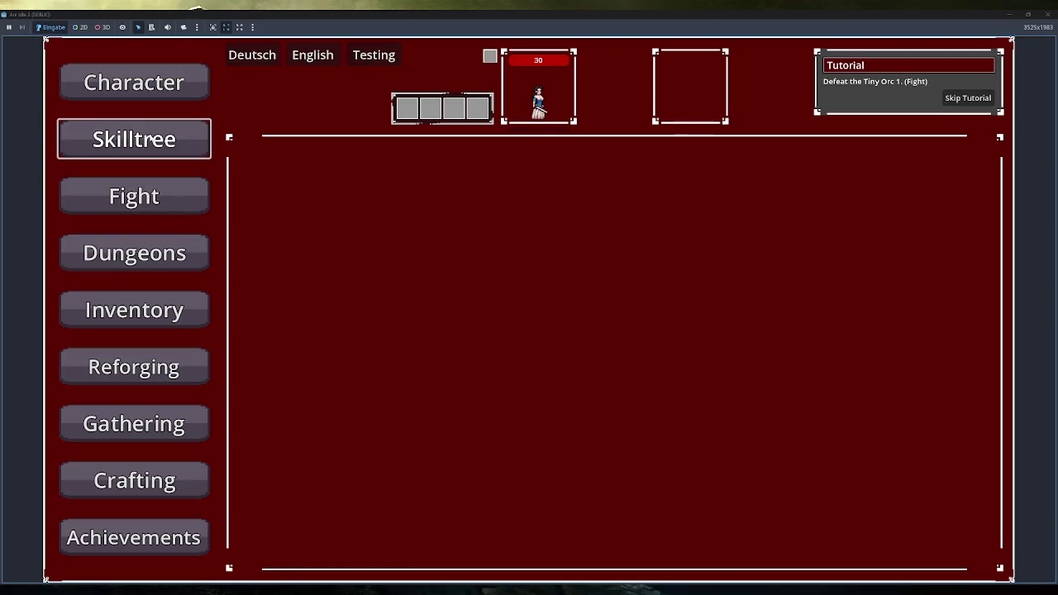
- In the Skilltree panel, learn TestSkill1 and the nodes above, top-right, right and top diamond
left_click(156, 140)
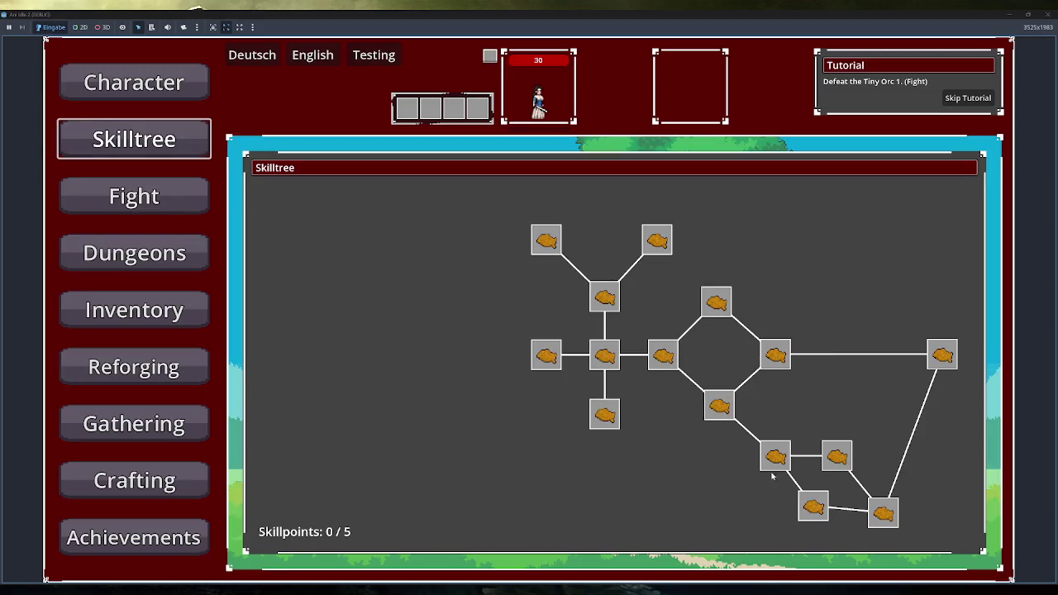
left_click(616, 353)
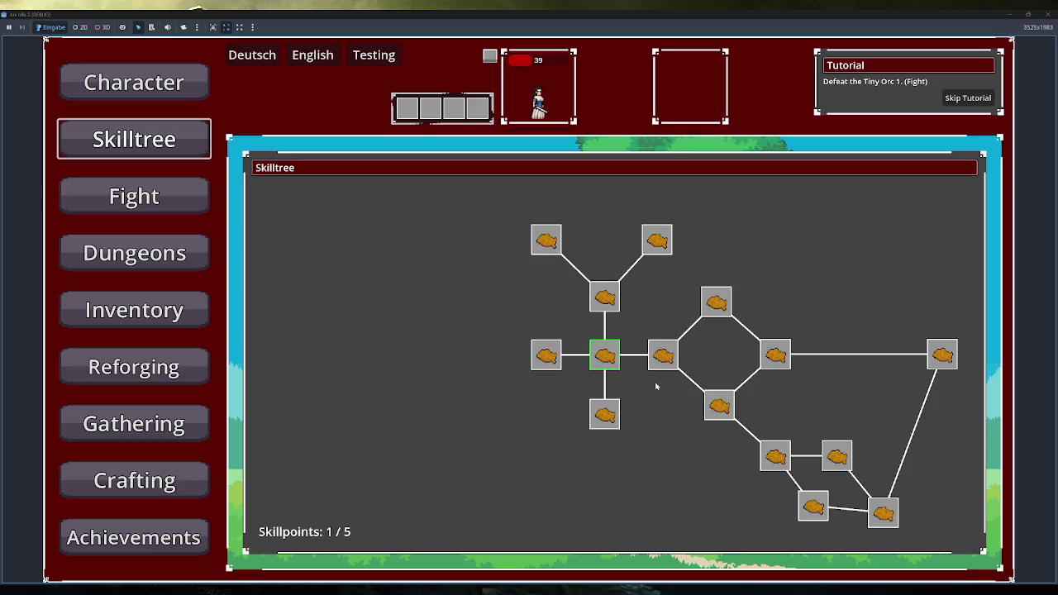
mouse_move(606, 313)
left_click(605, 299)
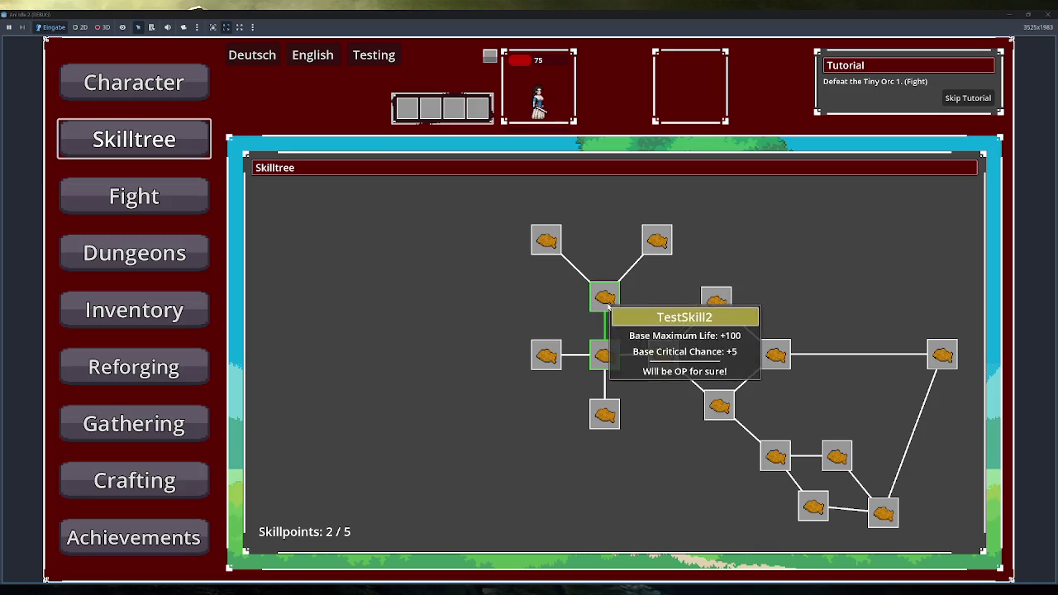
left_click(659, 241)
left_click(670, 357)
left_click(716, 302)
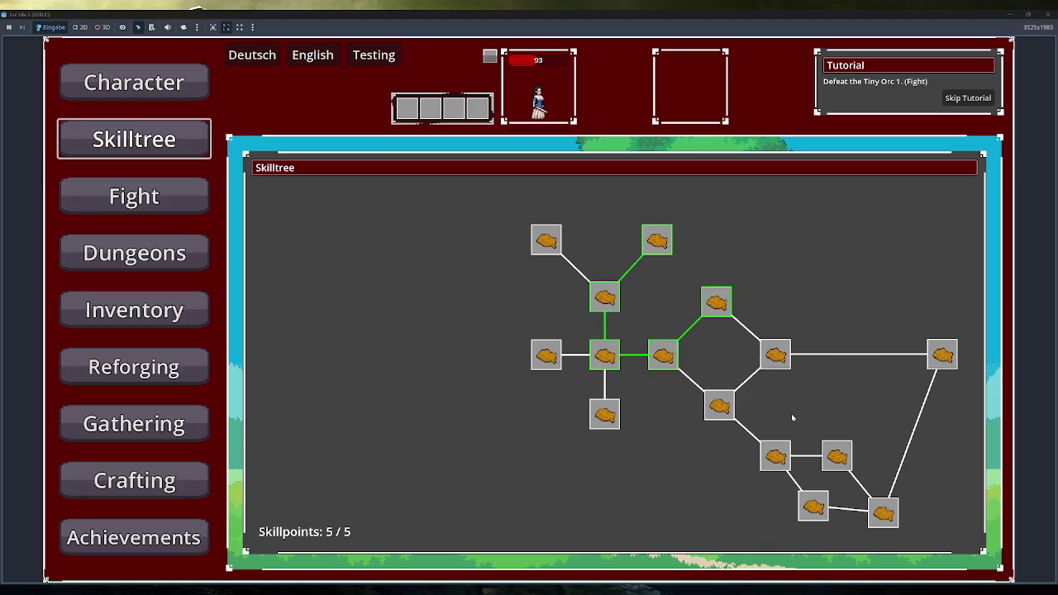
- Refund the top-right and upper nodes, learn the right diamond and far-right skills, then close the game
left_click(657, 240)
left_click(605, 298)
left_click(775, 355)
left_click(943, 355)
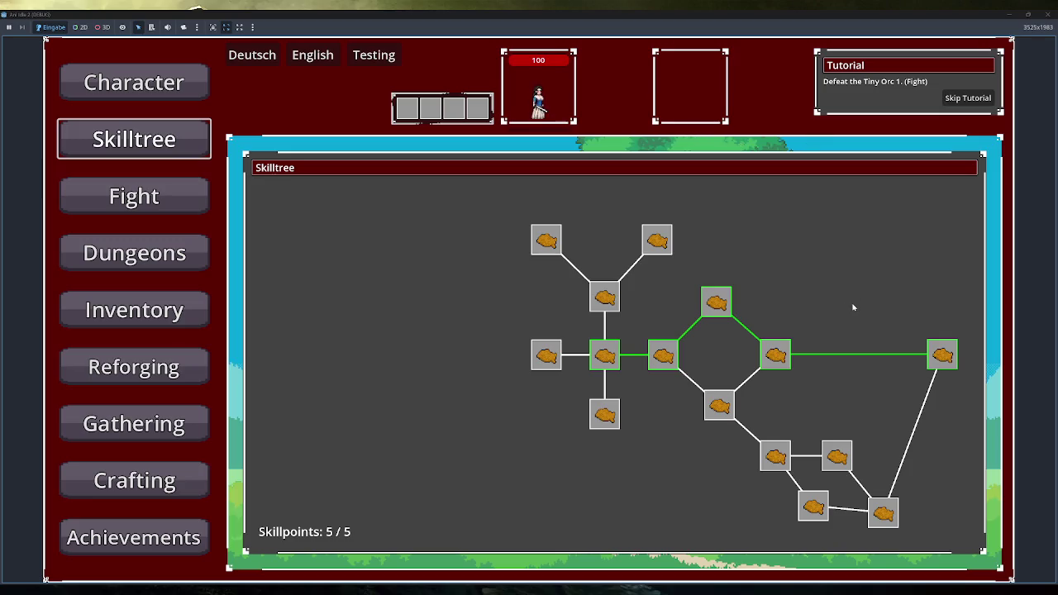
mouse_move(950, 356)
mouse_move(716, 311)
left_click(1046, 15)
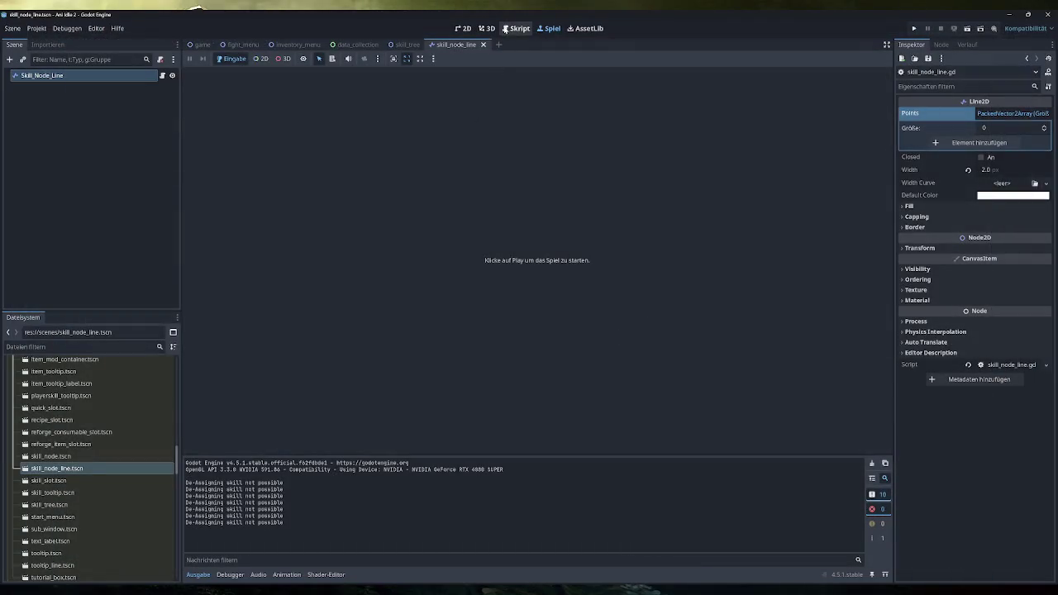
- Review the unfolded traverse_tree function in skill_tree.gd, then run the game again
left_click(517, 28)
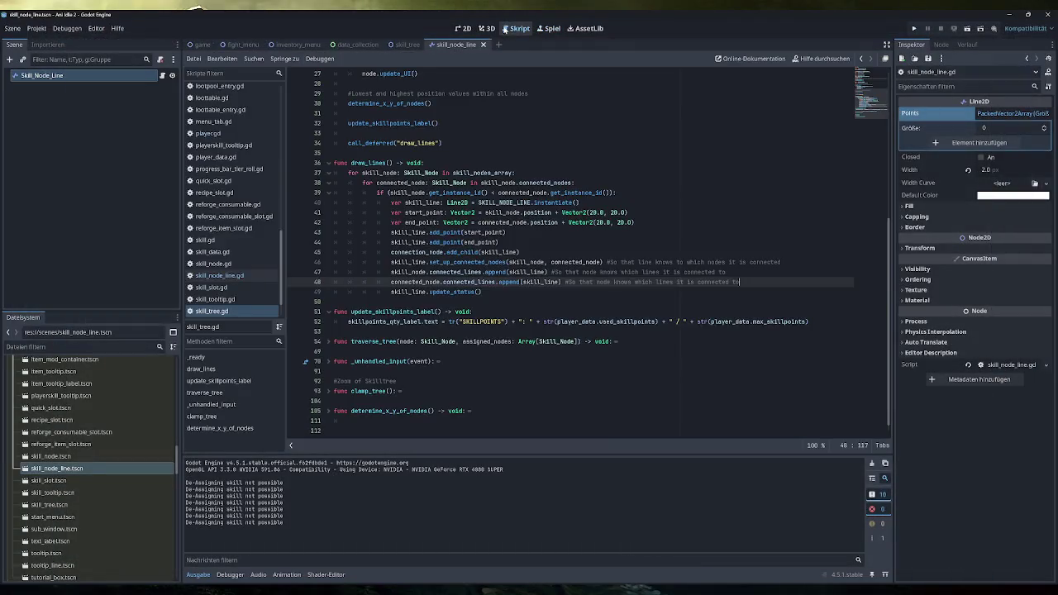
left_click(329, 341)
scroll(331, 341, "down", 5)
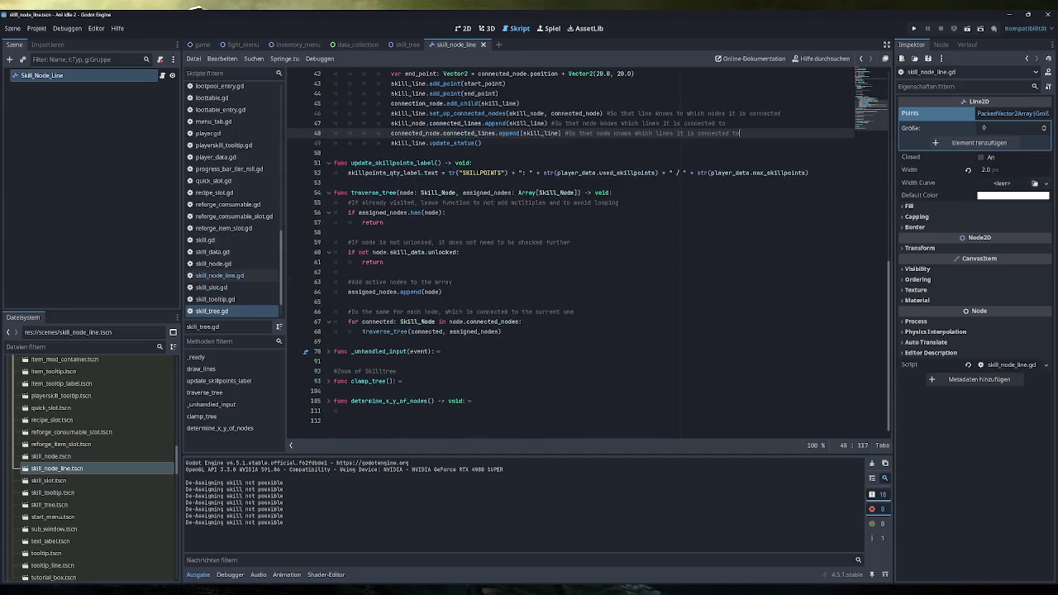
scroll(590, 252, "up", 1)
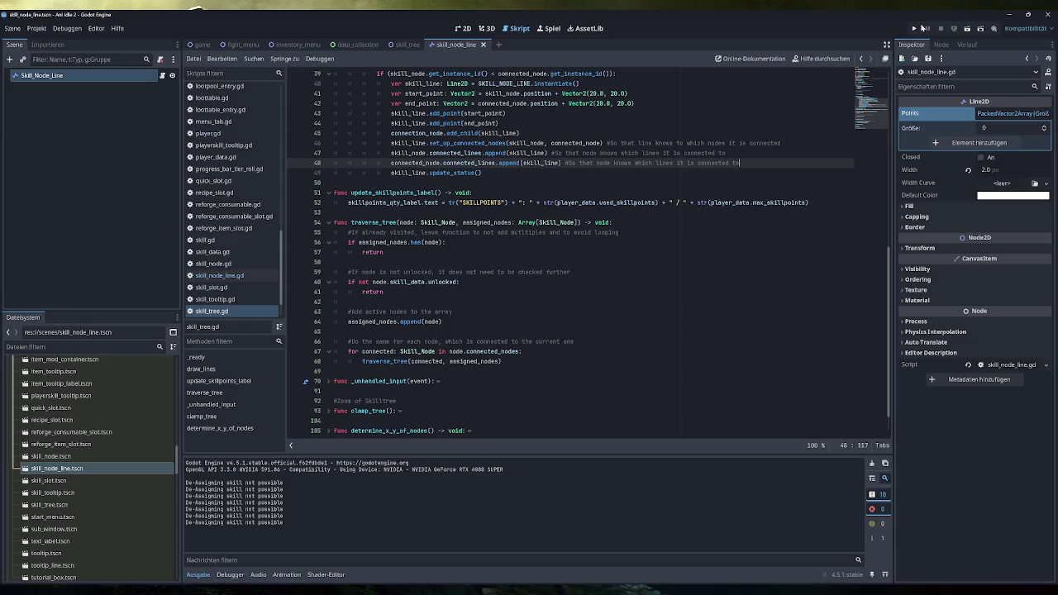
left_click(914, 29)
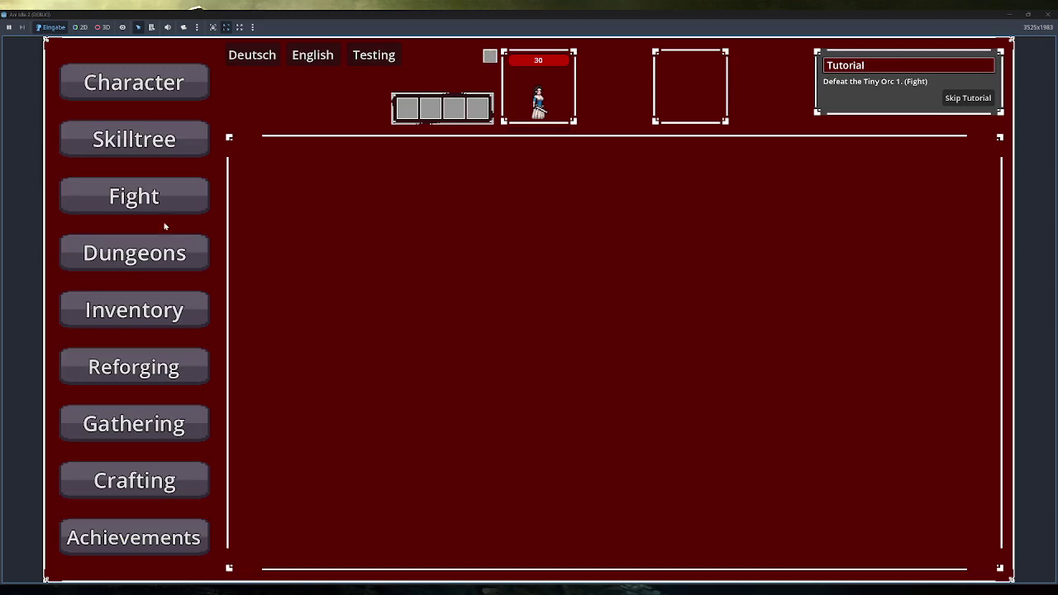
- Learn the start node, the node to its right, the top and right diamond nodes, and the far-right skill
left_click(168, 146)
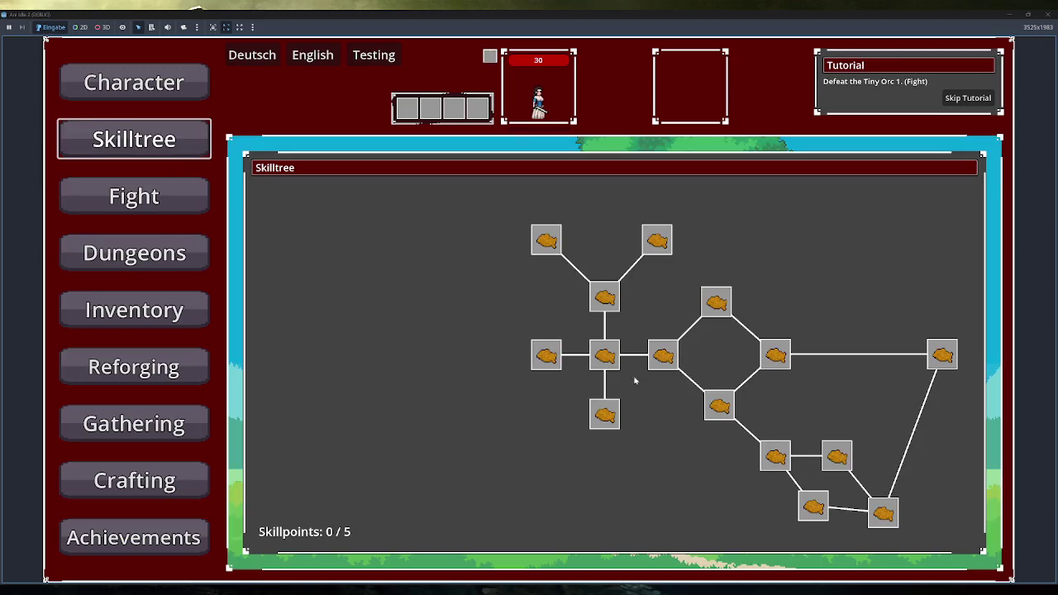
left_click(604, 355)
left_click(663, 355)
left_click(716, 302)
left_click(777, 356)
left_click(792, 354)
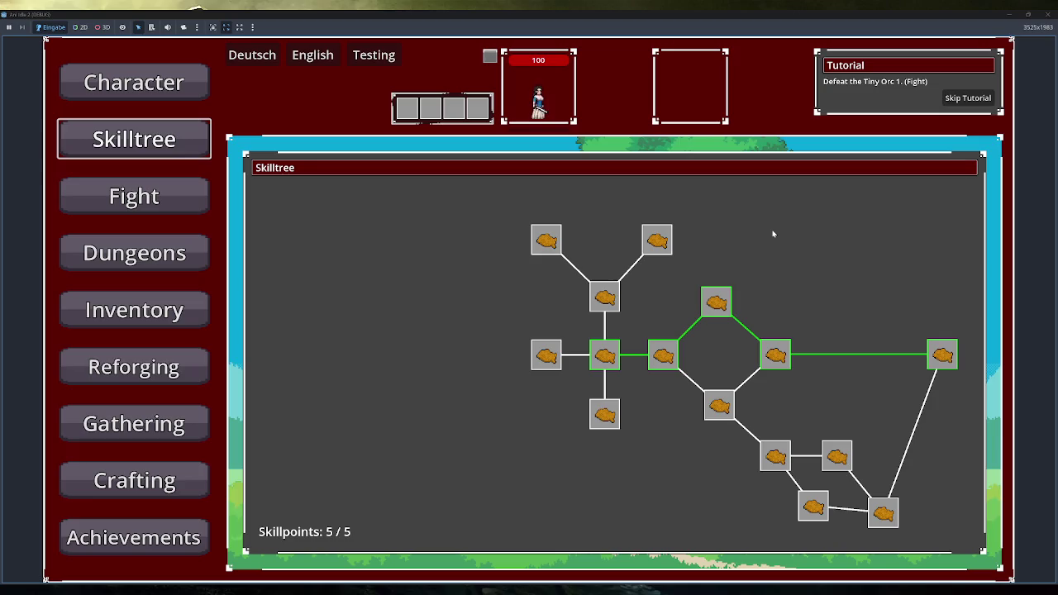
- Check the skill nodes' tooltips, then unlearn the far-right skill
mouse_move(593, 361)
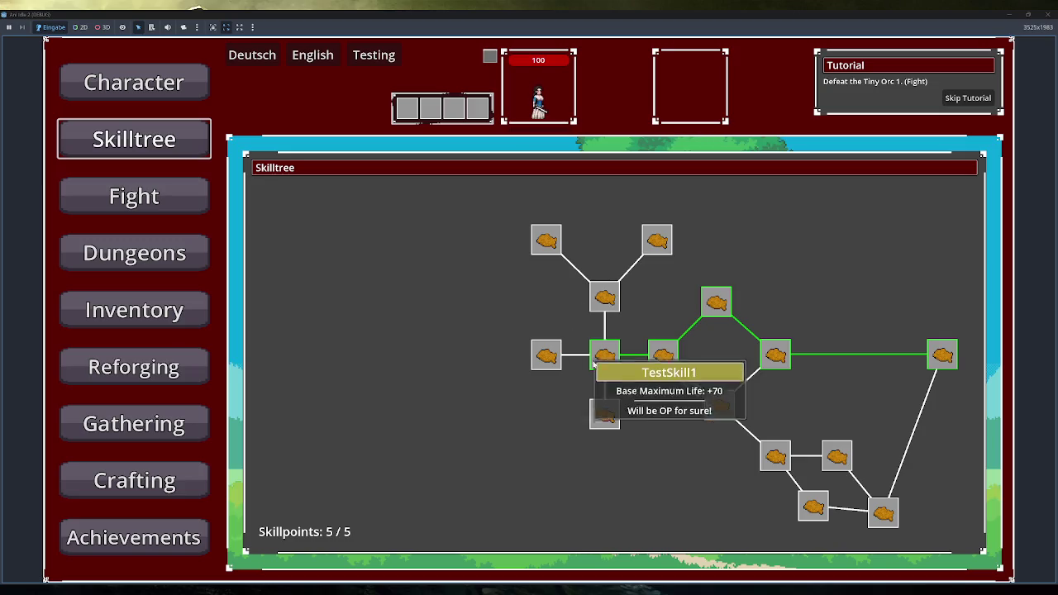
mouse_move(711, 300)
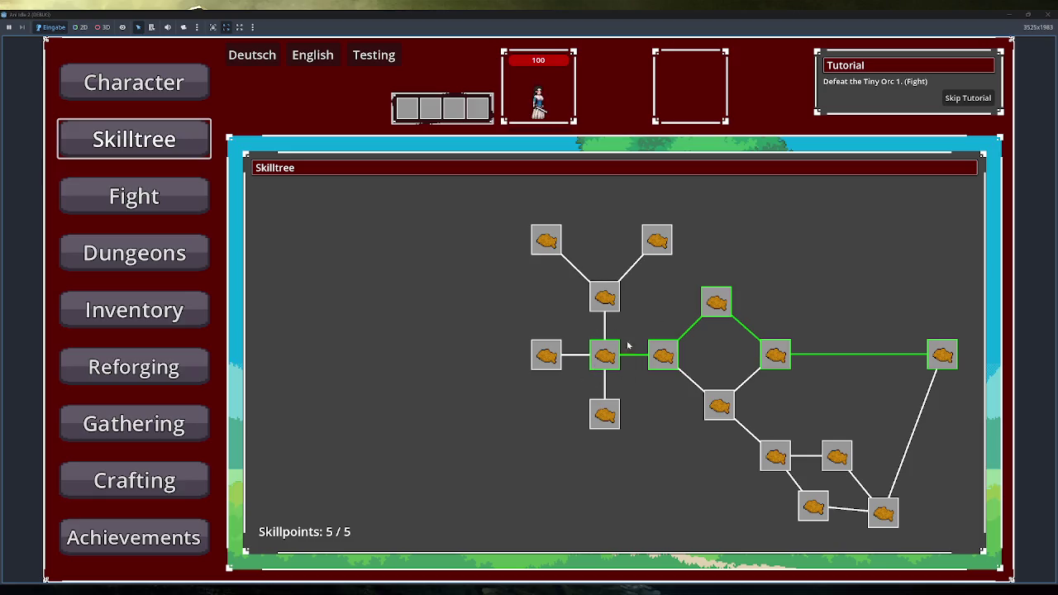
mouse_move(602, 357)
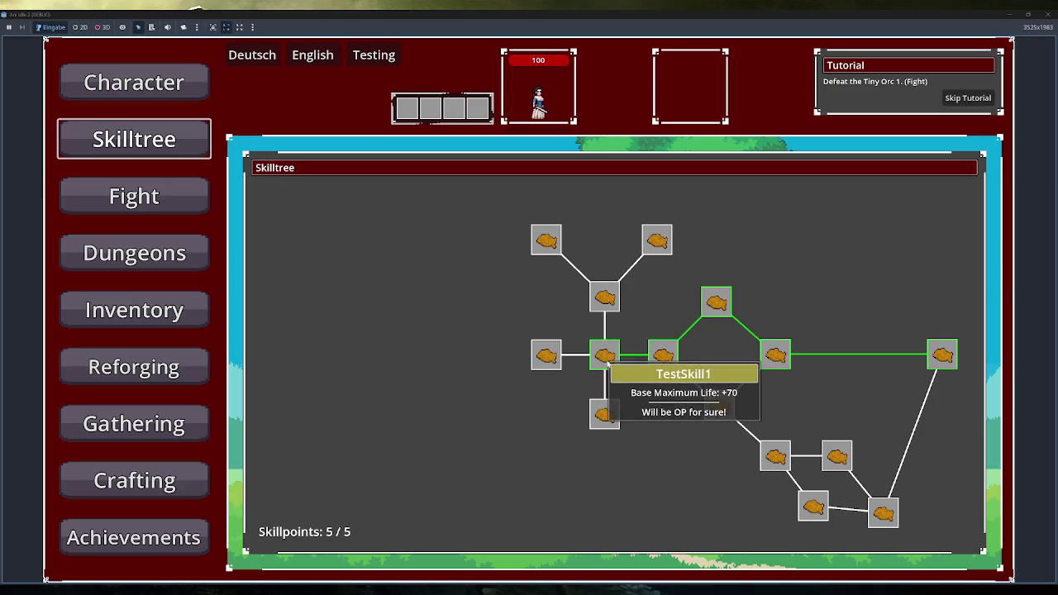
mouse_move(672, 364)
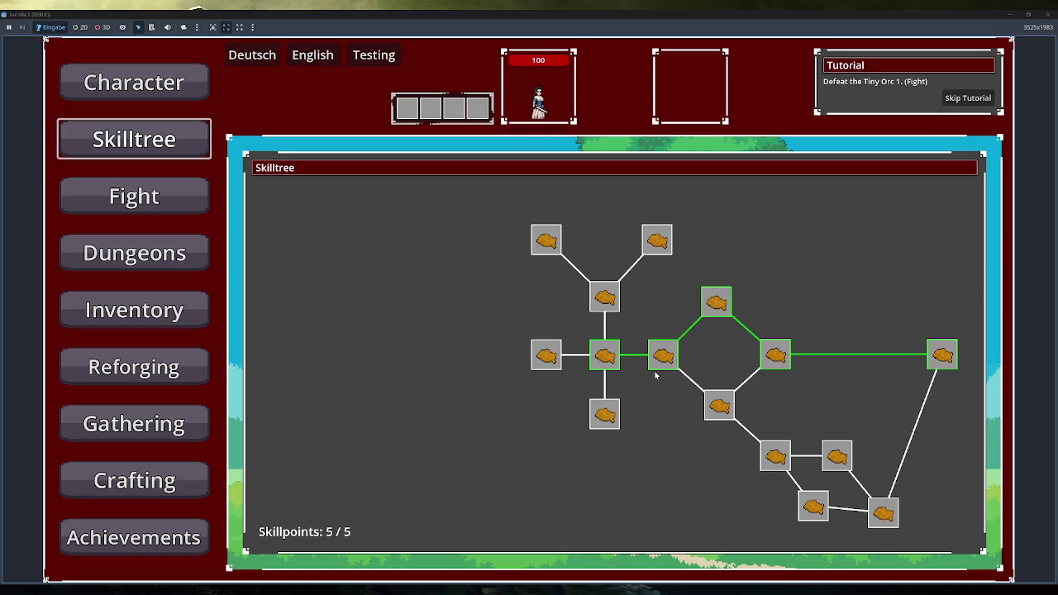
mouse_move(718, 302)
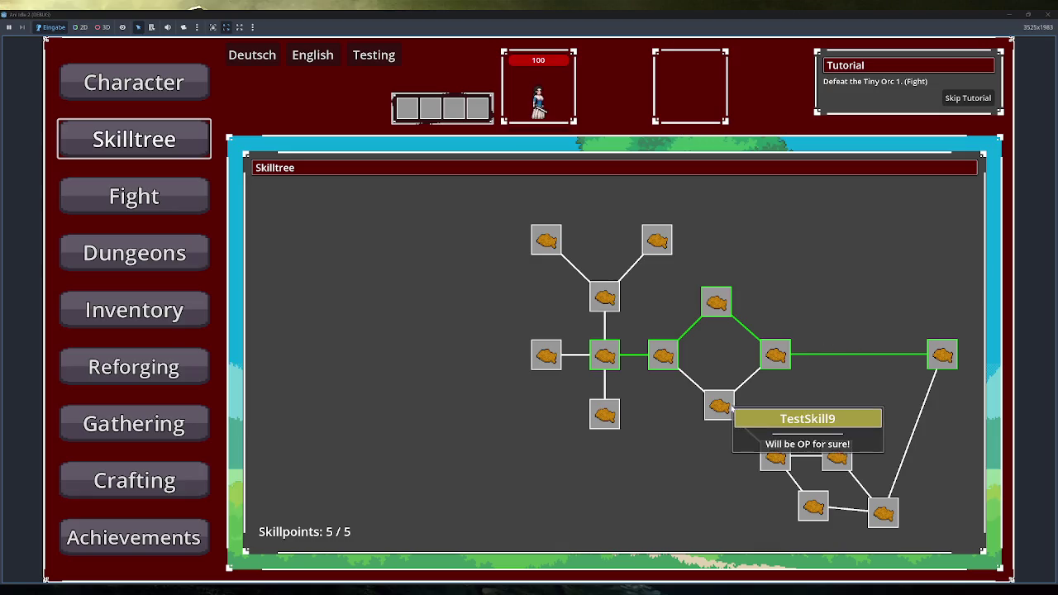
left_click(777, 357)
- Swap between the bottom and top diamond nodes, briefly relearning and refunding the far-right skill
left_click(723, 408)
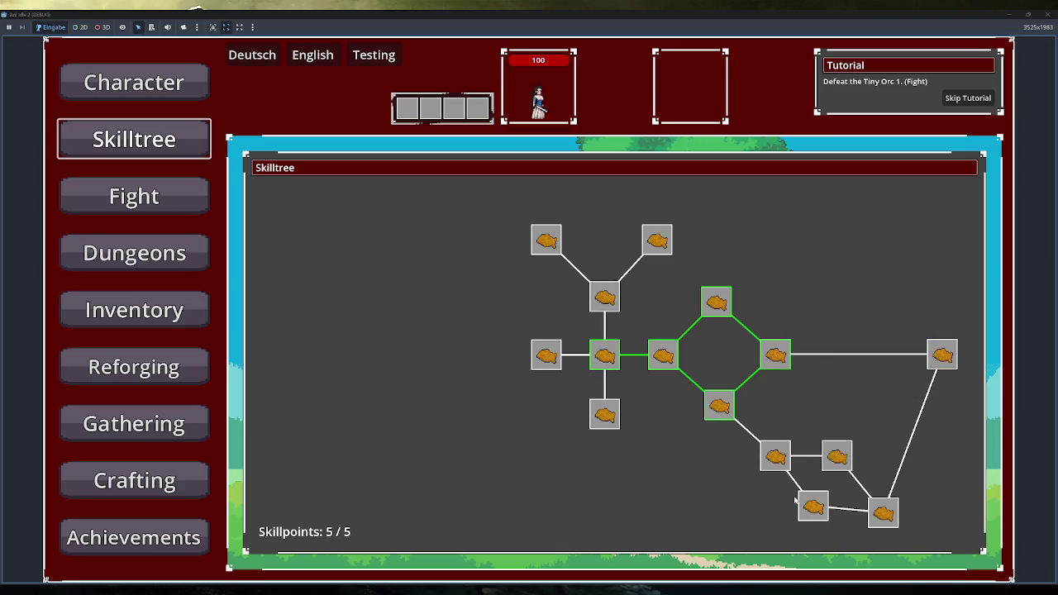
left_click(753, 348)
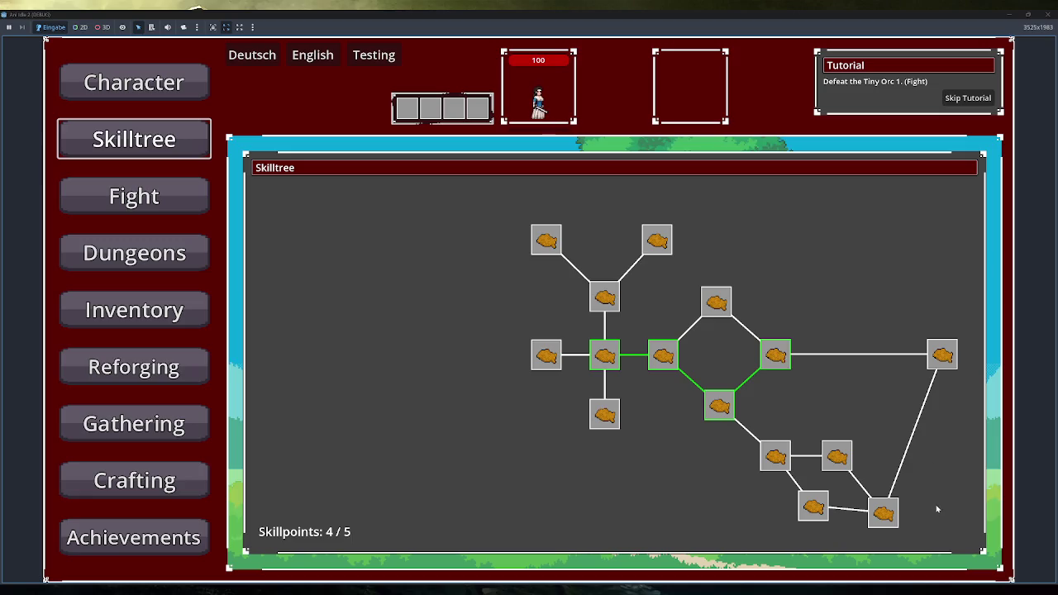
left_click(942, 357)
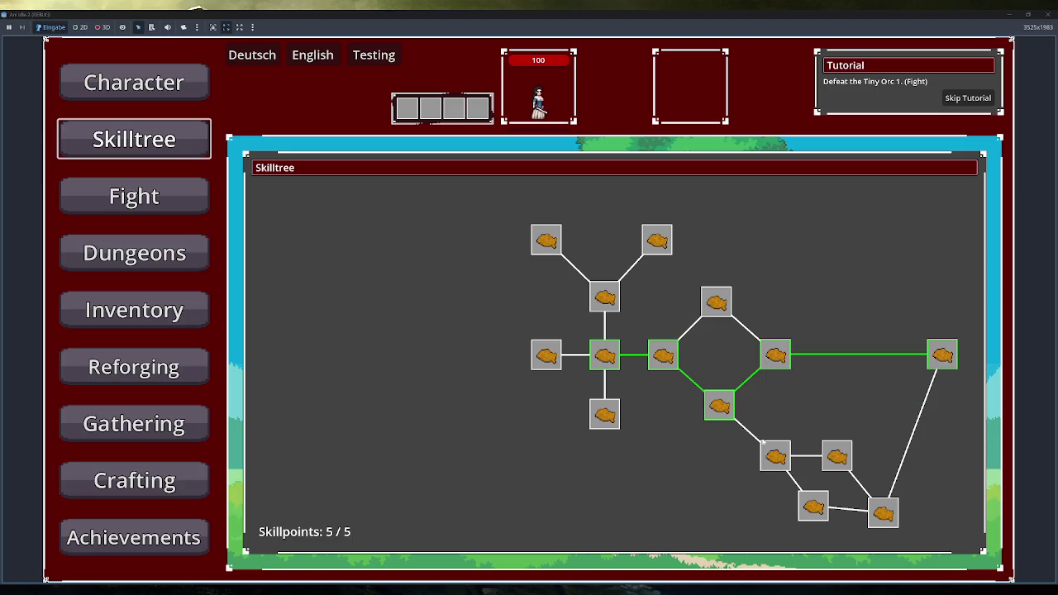
left_click(930, 371)
left_click(744, 326)
left_click(739, 407)
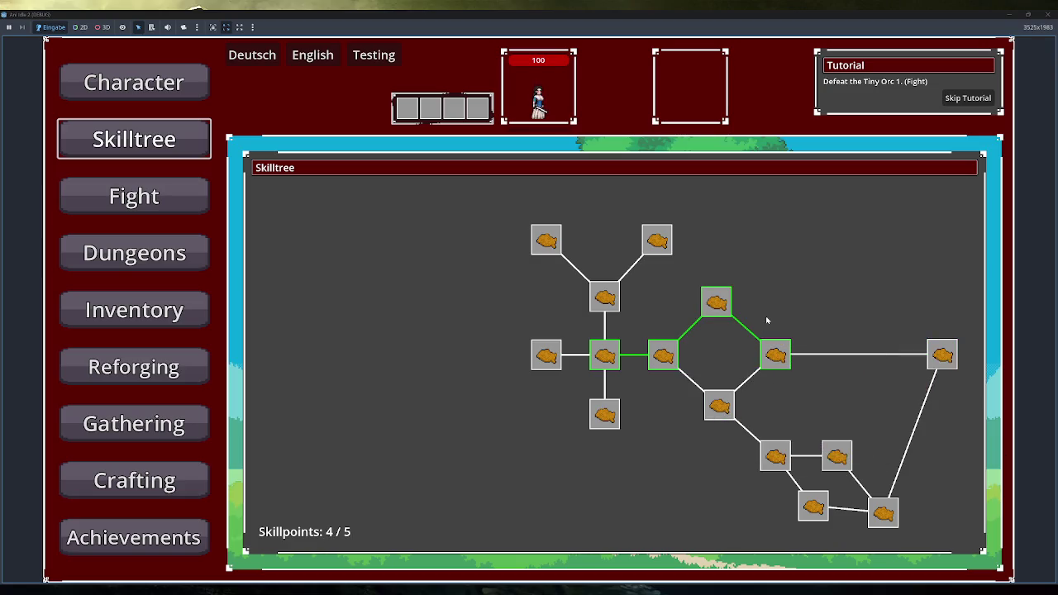
- Unlock and refund TestSkill9, close the game, and collapse traverse_tree in the script
left_click(723, 410)
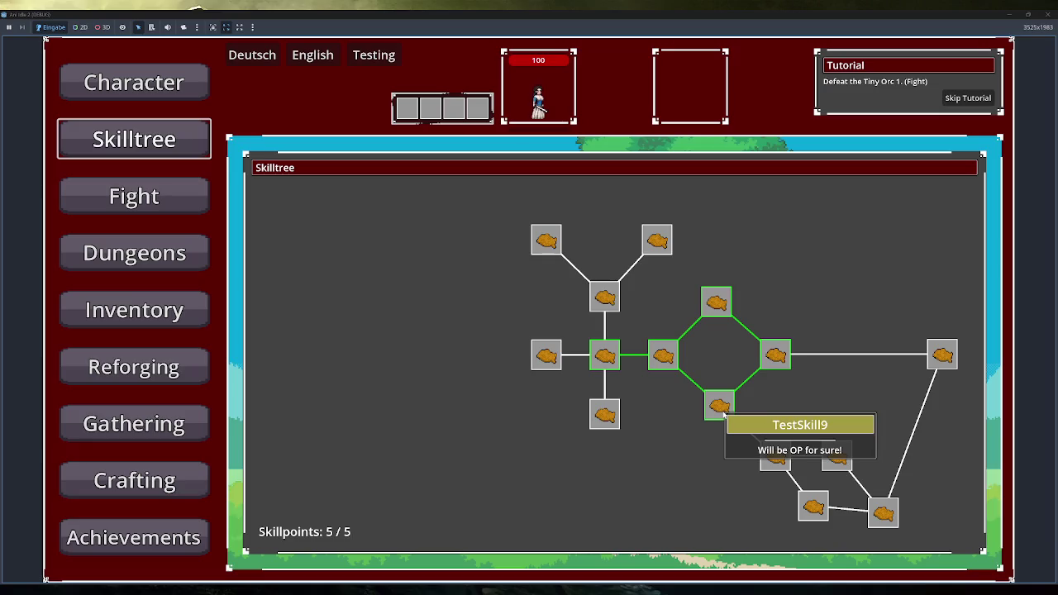
left_click(723, 411)
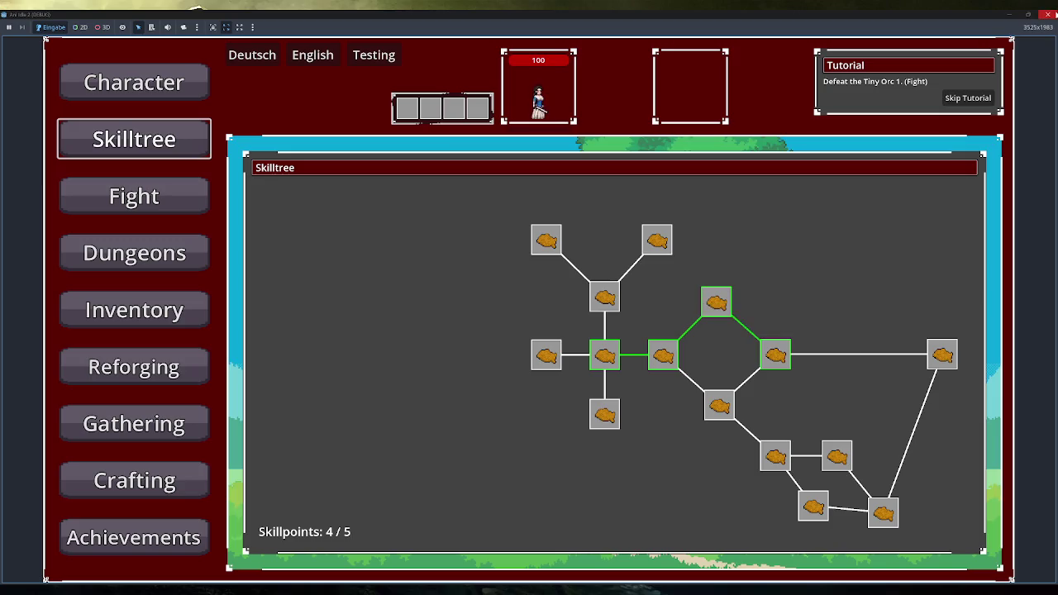
left_click(1048, 14)
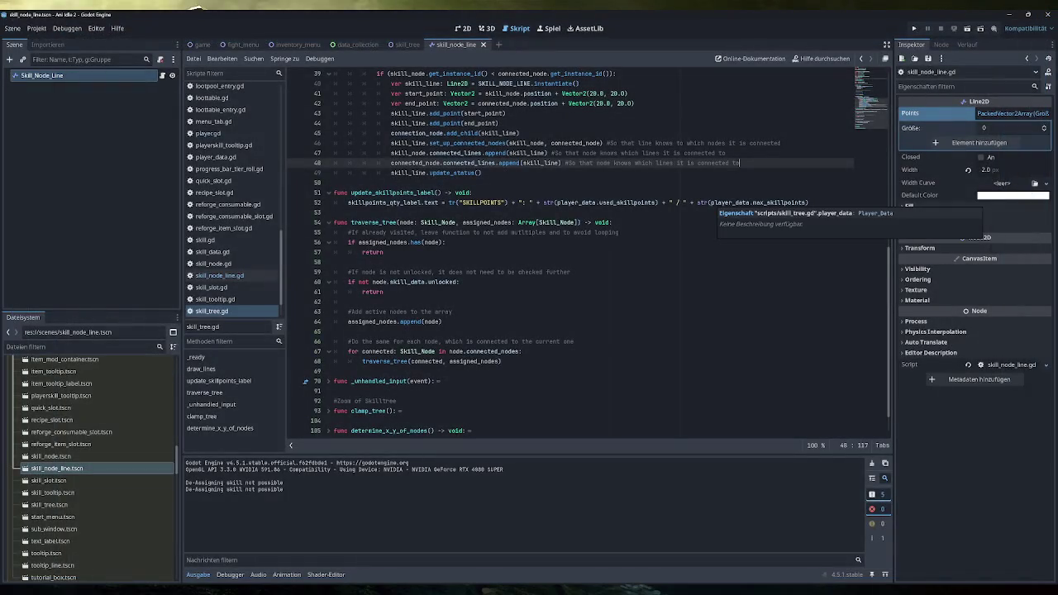
left_click(328, 223)
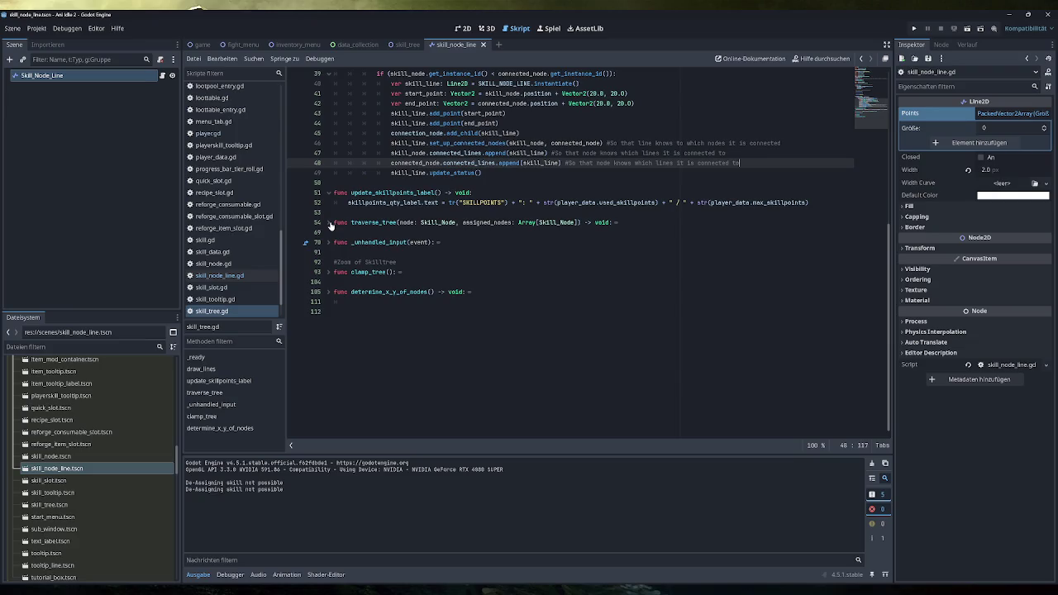
- Glance at the _unhandled_input function in skill_tree.gd and fold it away again
left_click(329, 242)
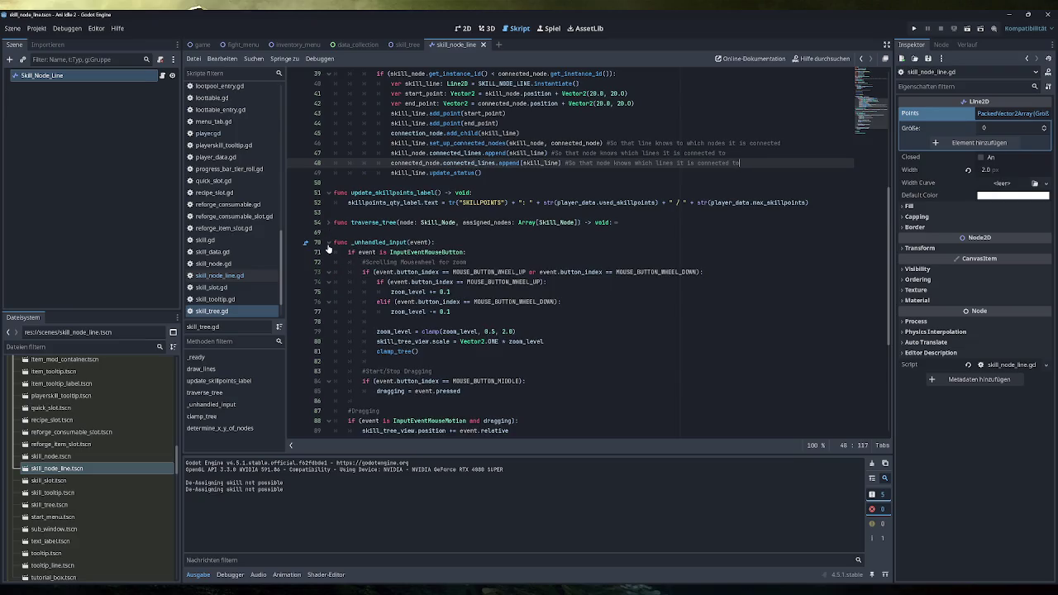
left_click(328, 242)
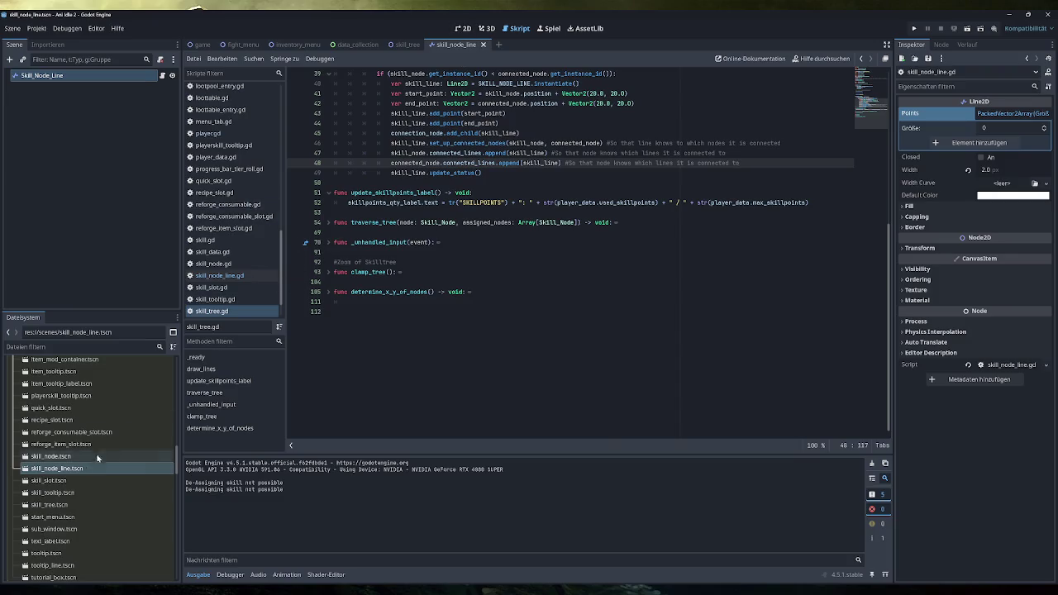
scroll(80, 473, "up", 5)
scroll(80, 473, "up", 6)
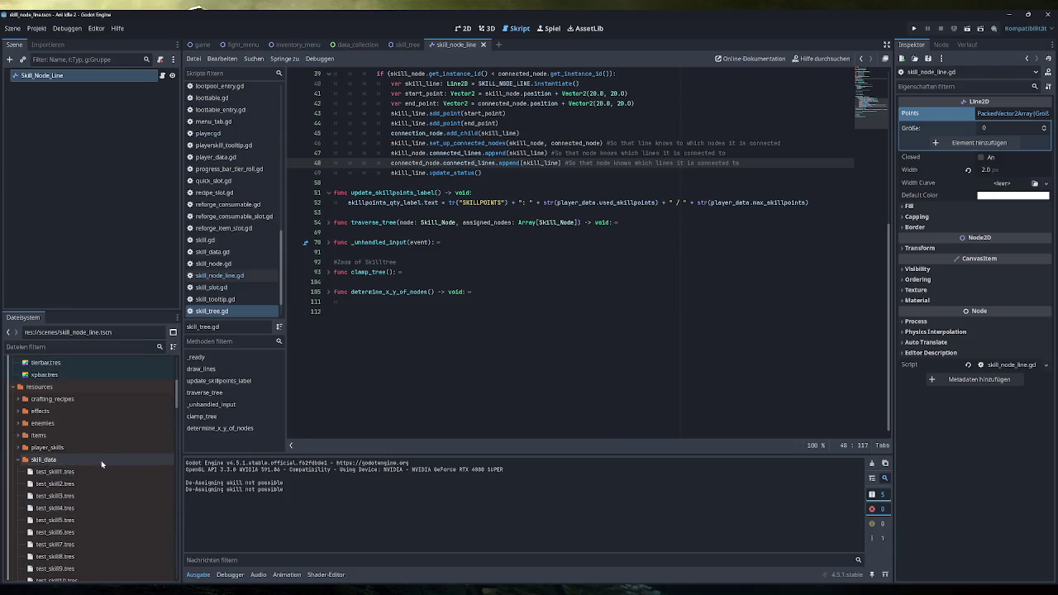
scroll(92, 474, "up", 6)
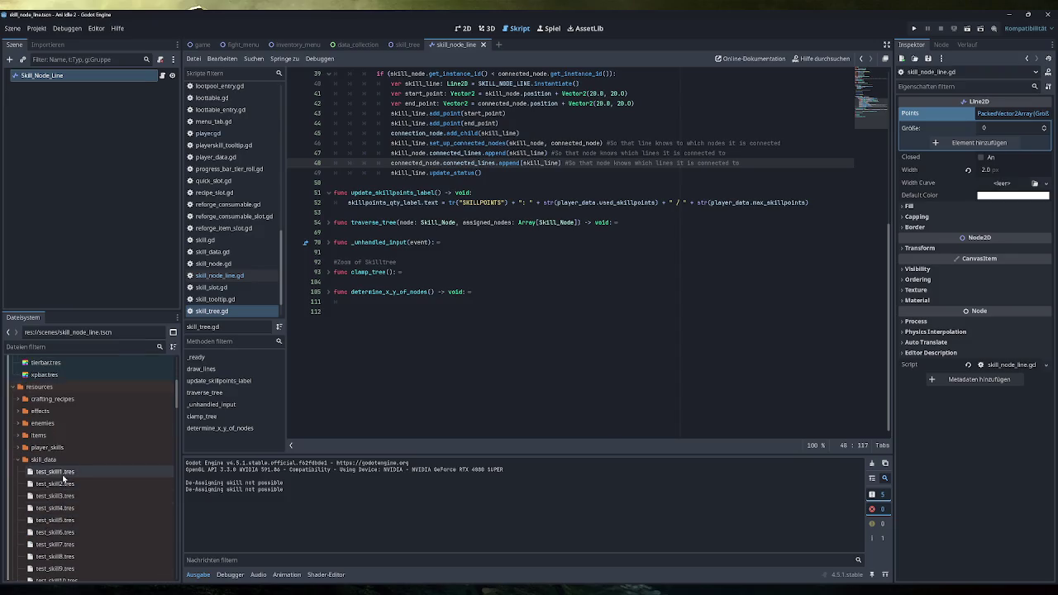
scroll(71, 463, "down", 3)
- Rename test_skill1.tres to startnode.tres in the FileSystem dock
left_click(72, 448)
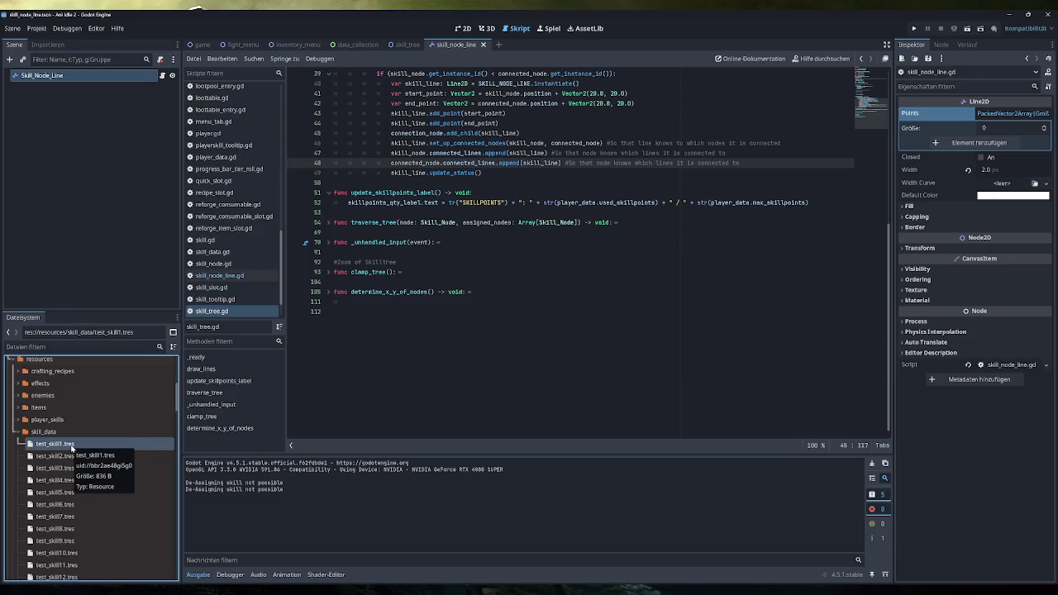
right_click(72, 449)
left_click(110, 487)
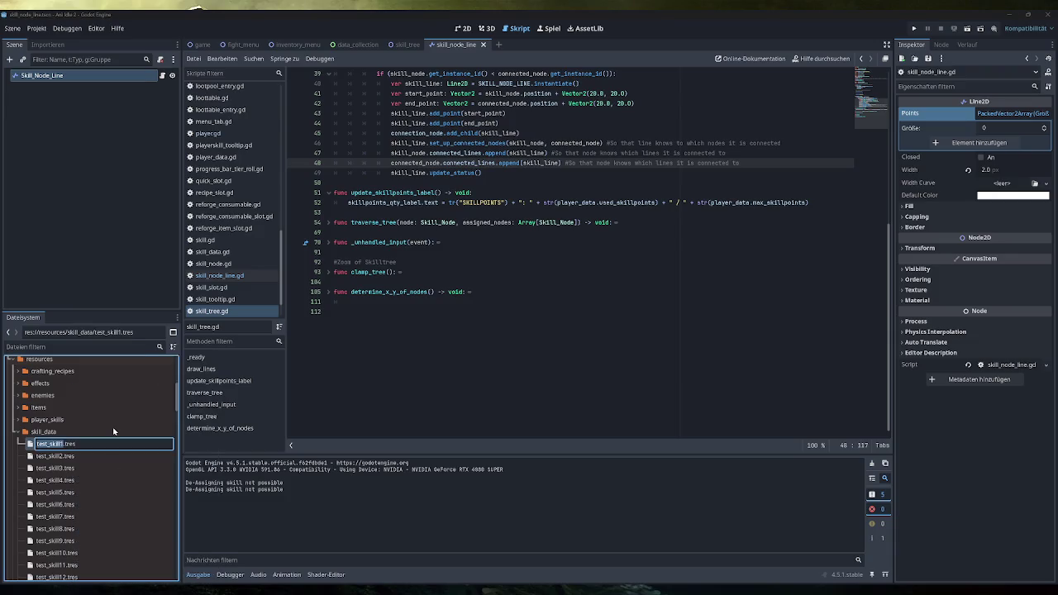
type("startnod")
type("e")
key("Return")
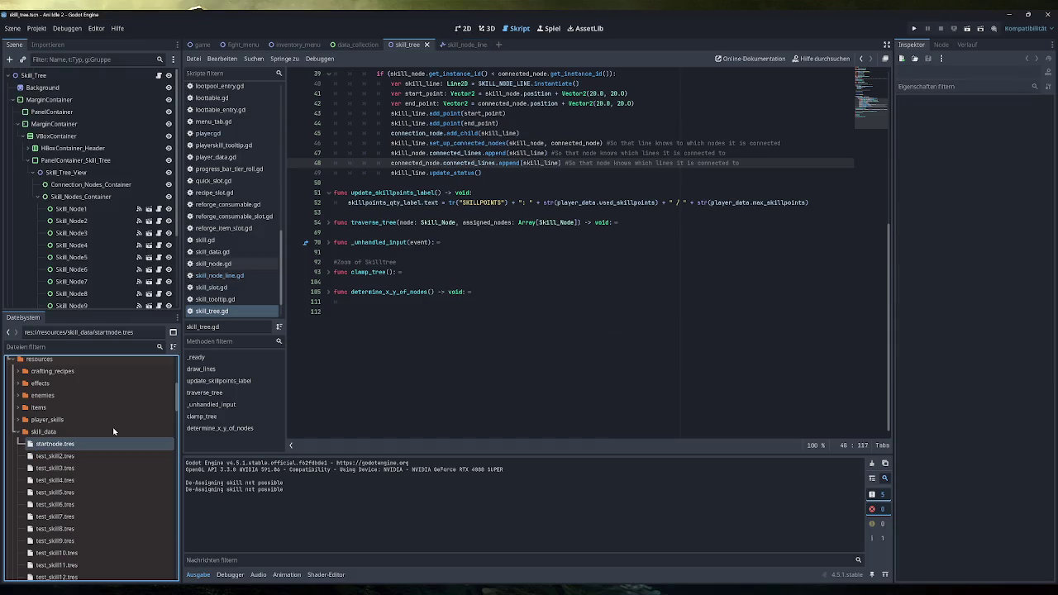
- Select startnode.tres, start editing its Inspector Name field, and bring translations.xlsx forward
left_click(82, 443)
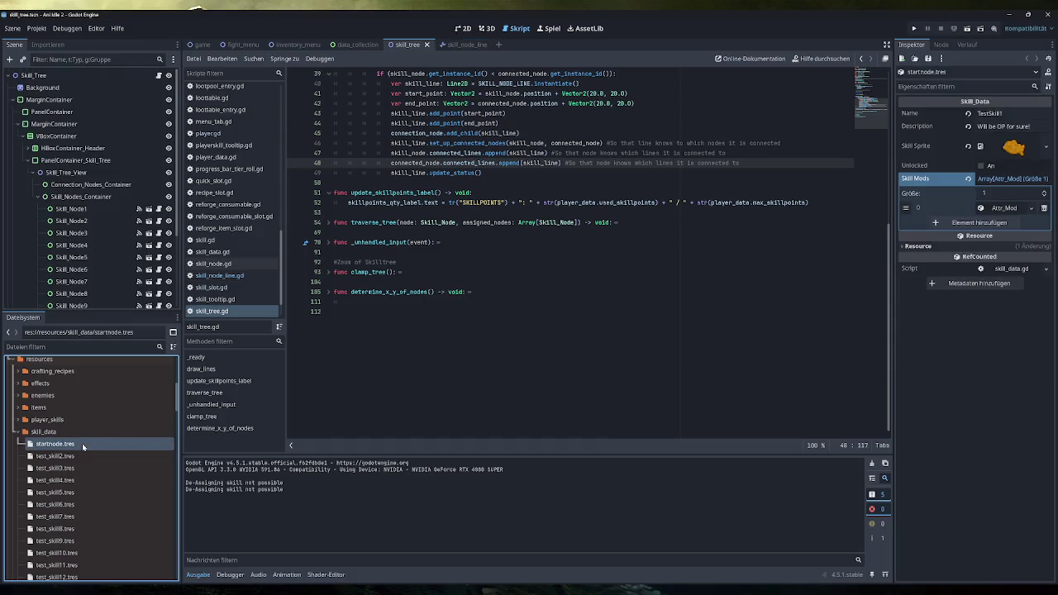
left_click(1000, 114)
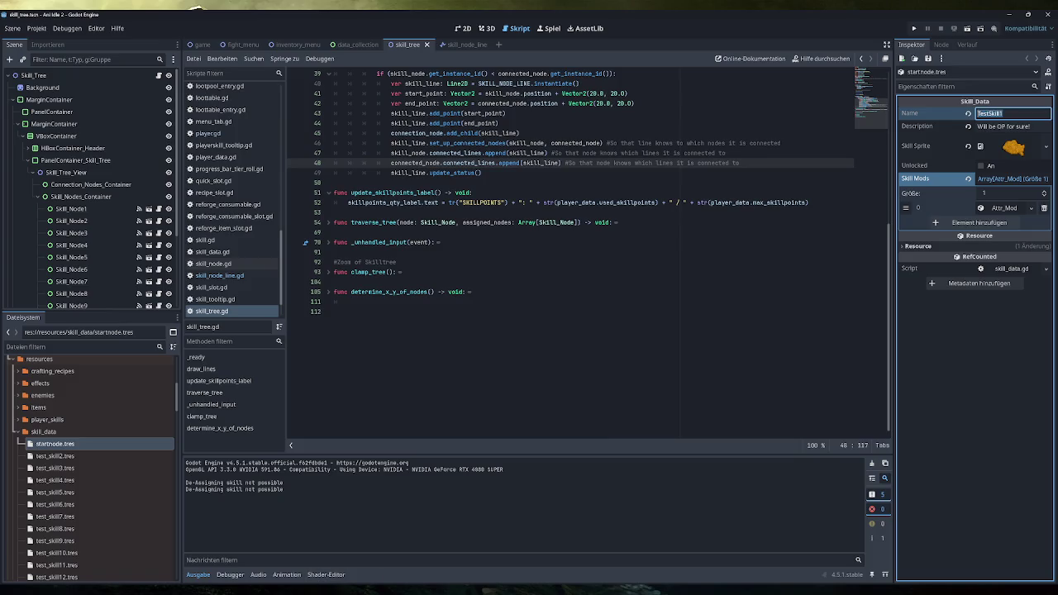
mouse_move(289, 590)
left_click(243, 553)
- Enter the key SKILLTREE_STARTNODE_NAME in the first empty key cell A191
scroll(91, 341, "down", 15)
scroll(91, 342, "up", 6)
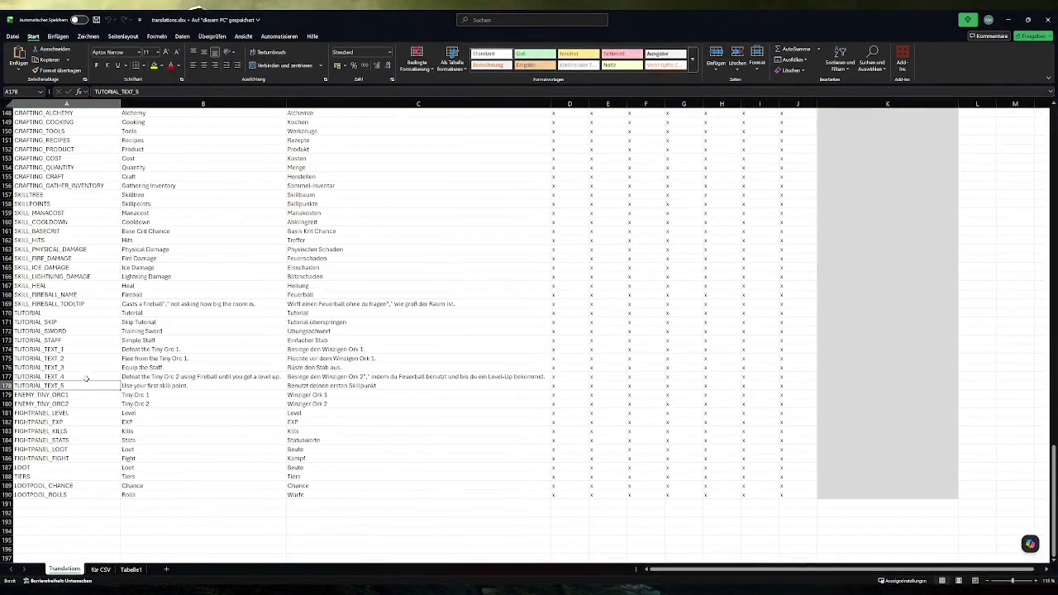
scroll(89, 427, "up", 6)
scroll(86, 435, "up", 20)
scroll(80, 442, "up", 5)
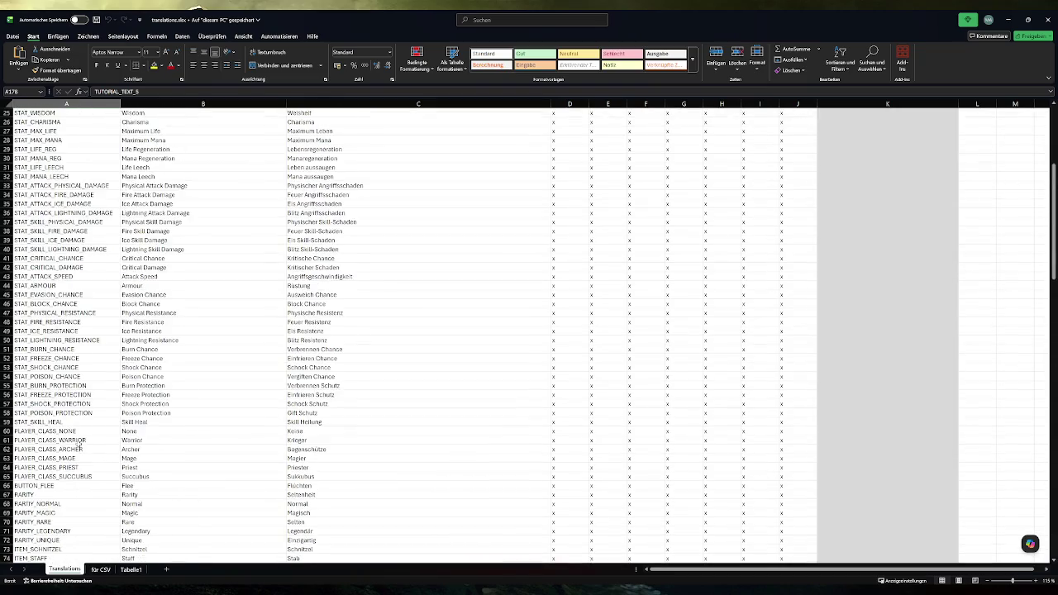
scroll(84, 433, "down", 20)
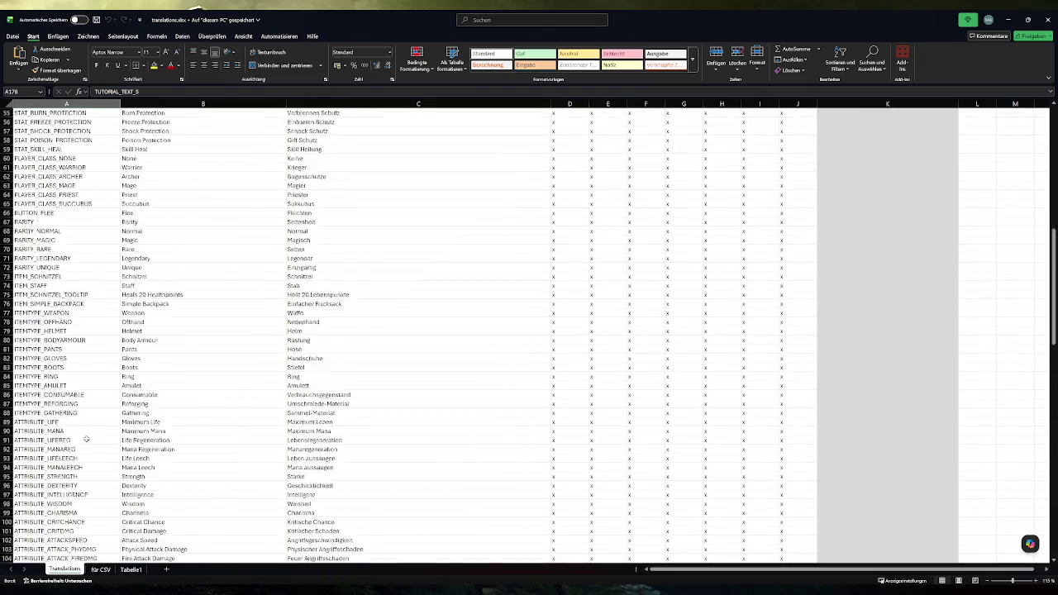
scroll(90, 433, "down", 11)
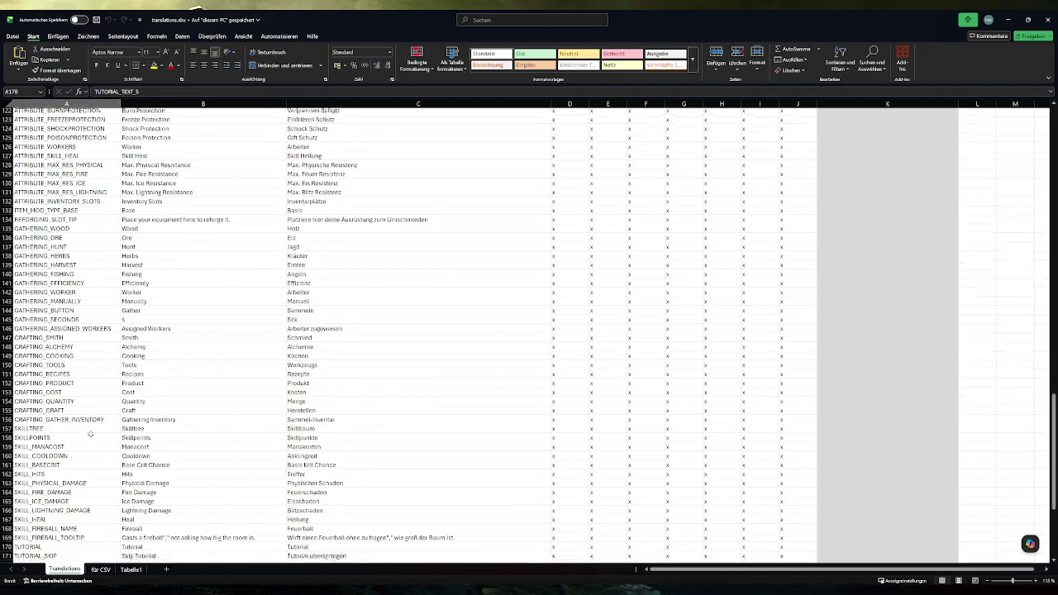
left_click(72, 449)
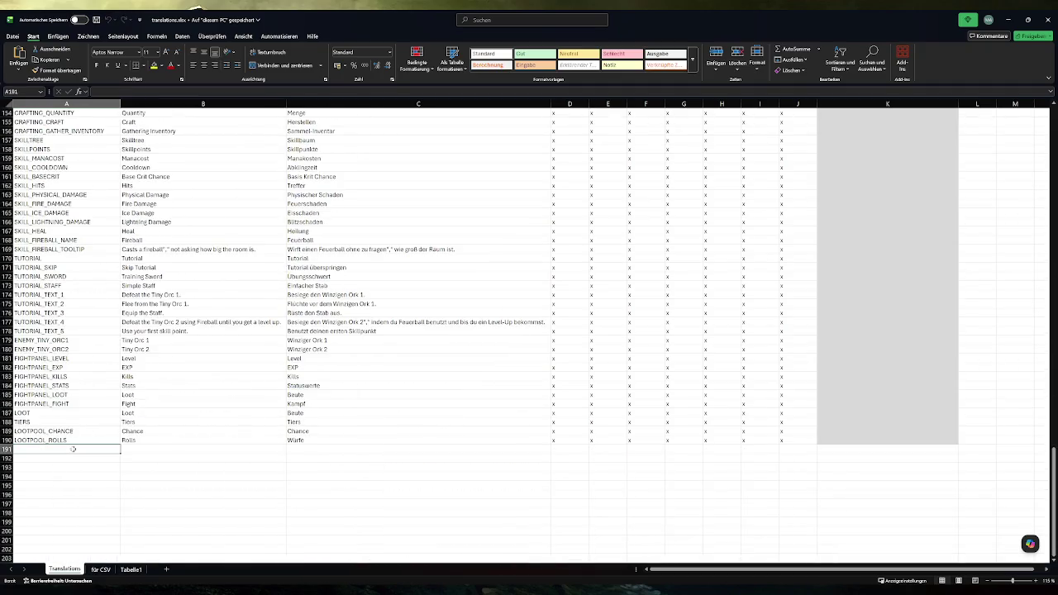
type("SKILLTREE")
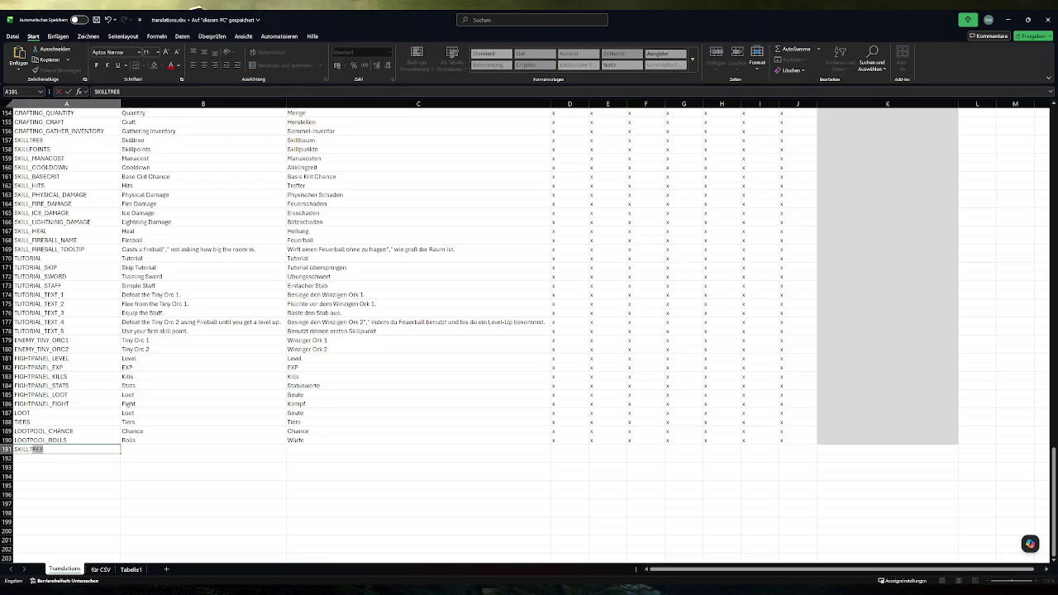
type("_STARTN")
type("ODE_")
type("NAME")
key("Return")
- Add SKILLTREE_STARTNODE_DESC in A192 and move to the English text cell B191
key("ctrl+d")
key("F2")
key("BackSpace")
key("BackSpace")
key("BackSpace")
type("DE")
key("Return")
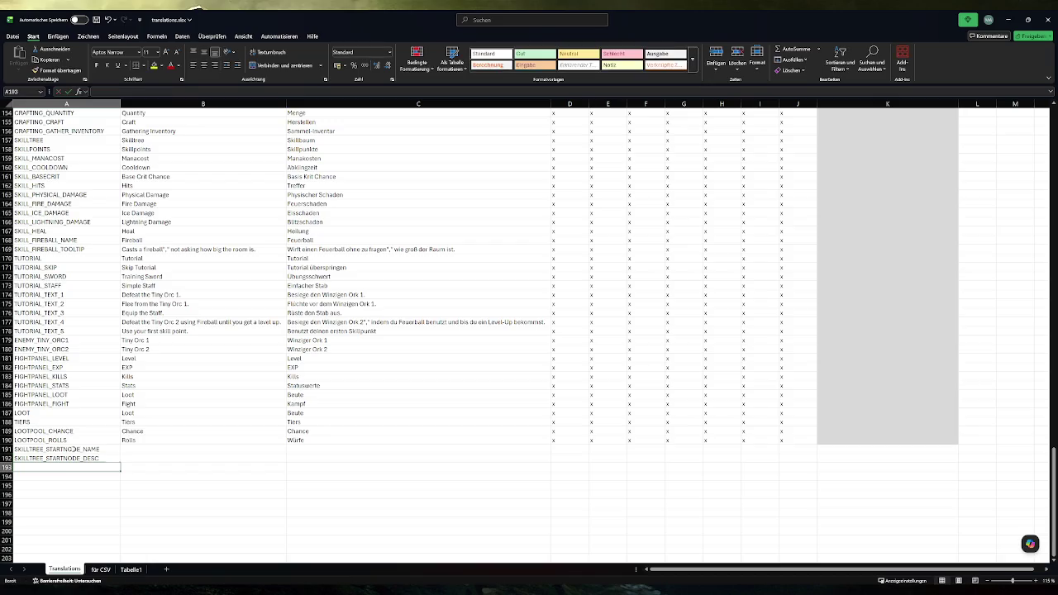
key("Right")
key("Up")
key("Up")
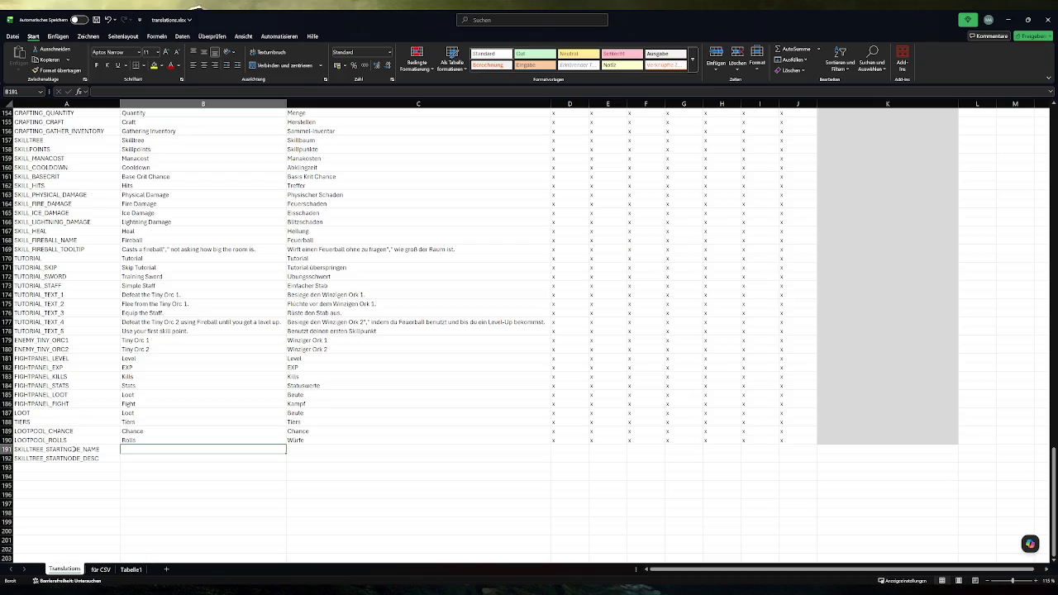
key("alt+Tab")
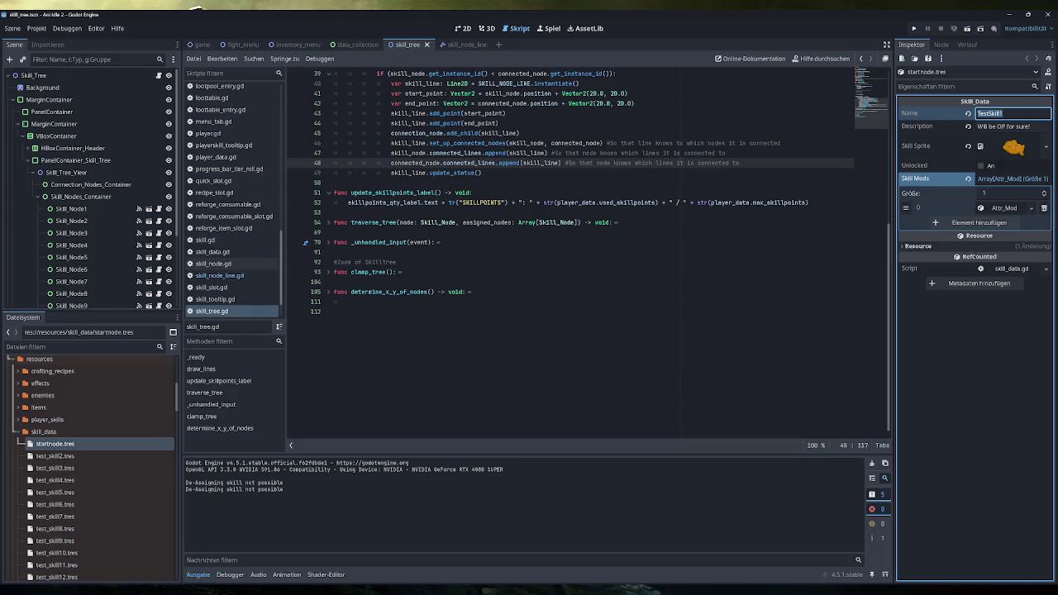
key("alt+Tab")
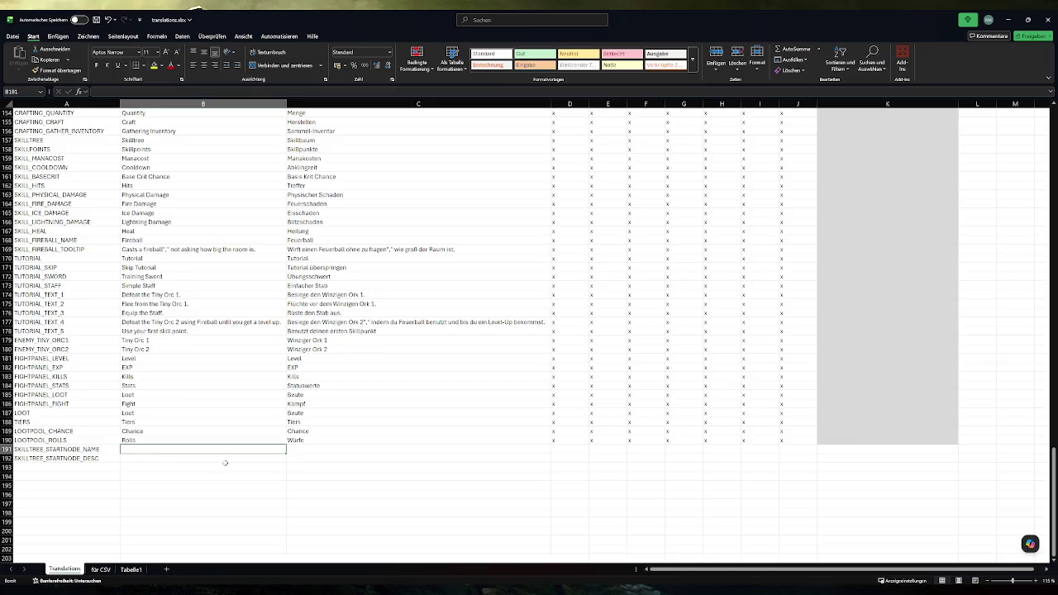
- Enter 'Start' as both the English and German names in row 191
type("Starting")
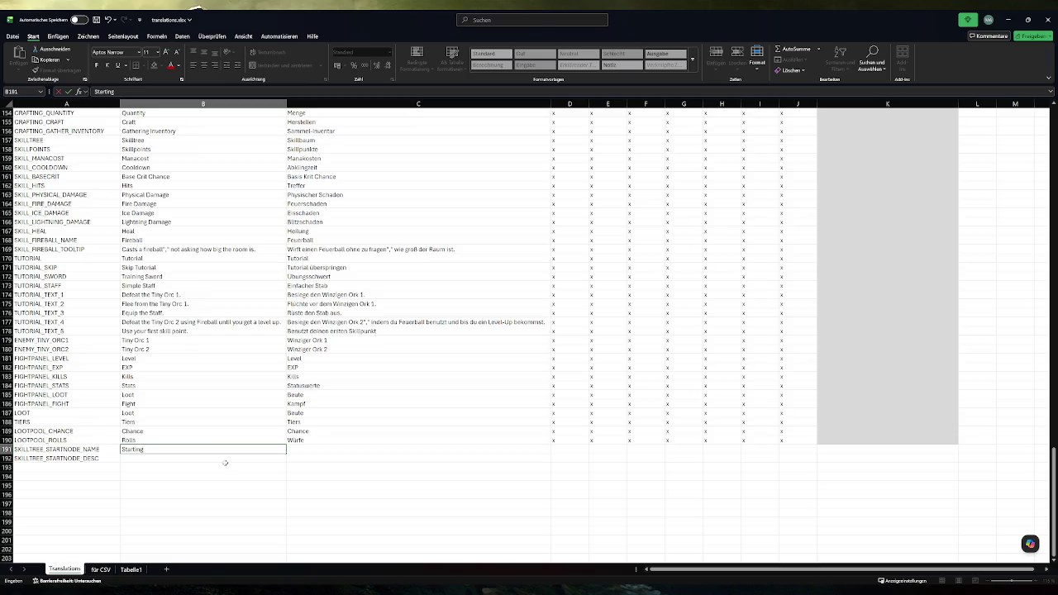
key("BackSpace")
key("BackSpace")
key("BackSpace")
key("Return")
key("Up")
key("Right")
type("St")
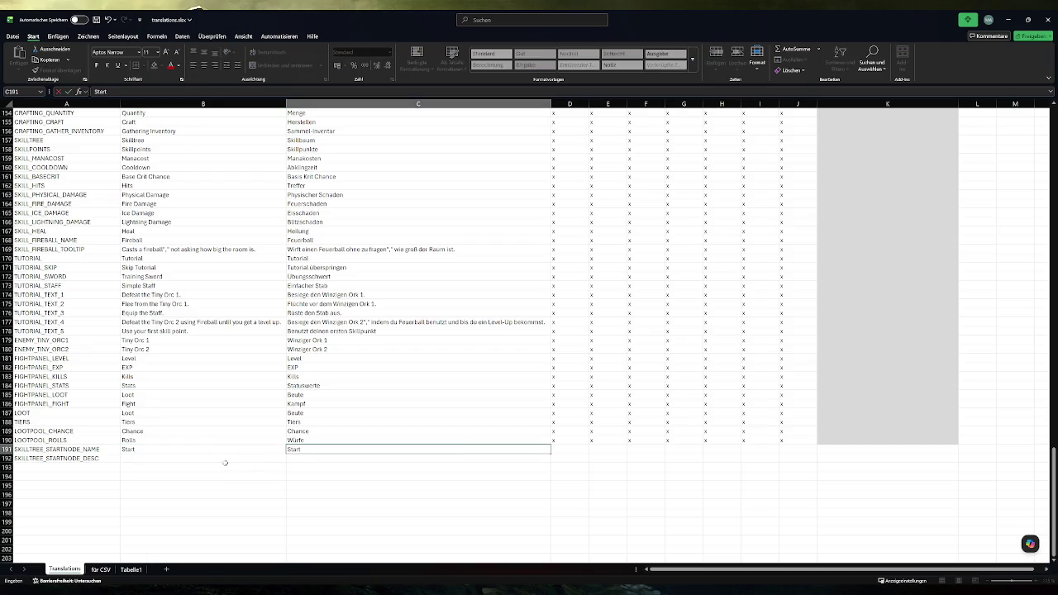
key("Return")
- Copy the x markers into D191:J192 and the grey fill from K190 into K191:K192
left_click(570, 440)
key("ctrl+c")
mouse_move(571, 449)
left_mouse_down()
mouse_move(806, 444)
mouse_move(794, 458)
left_mouse_up()
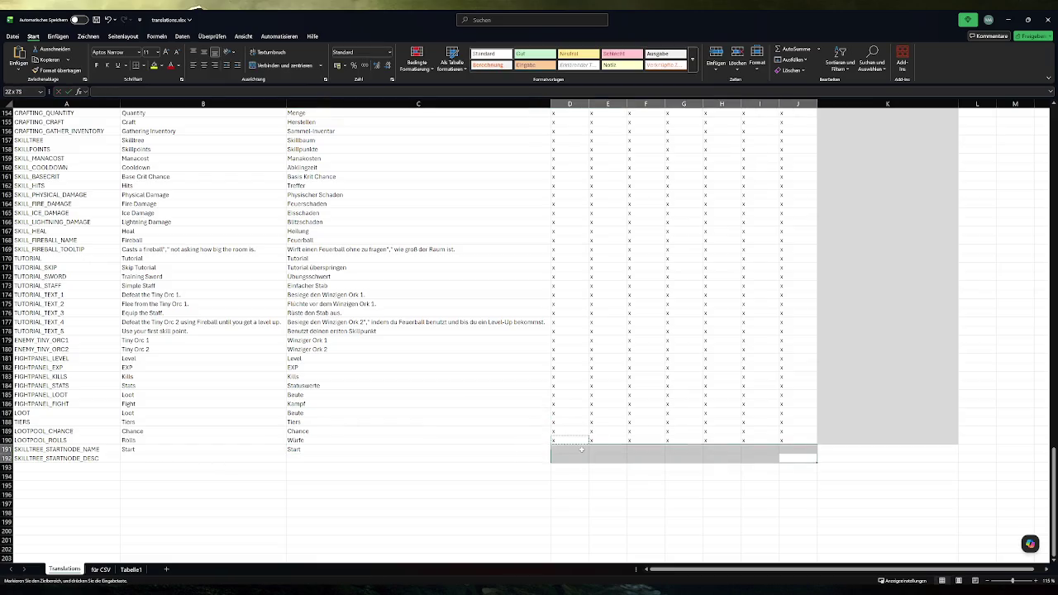
key("ctrl+v")
left_click(794, 440)
left_click(887, 440)
key("ctrl+c")
left_click_drag(887, 449, 887, 458)
key("ctrl+v")
left_click(602, 491)
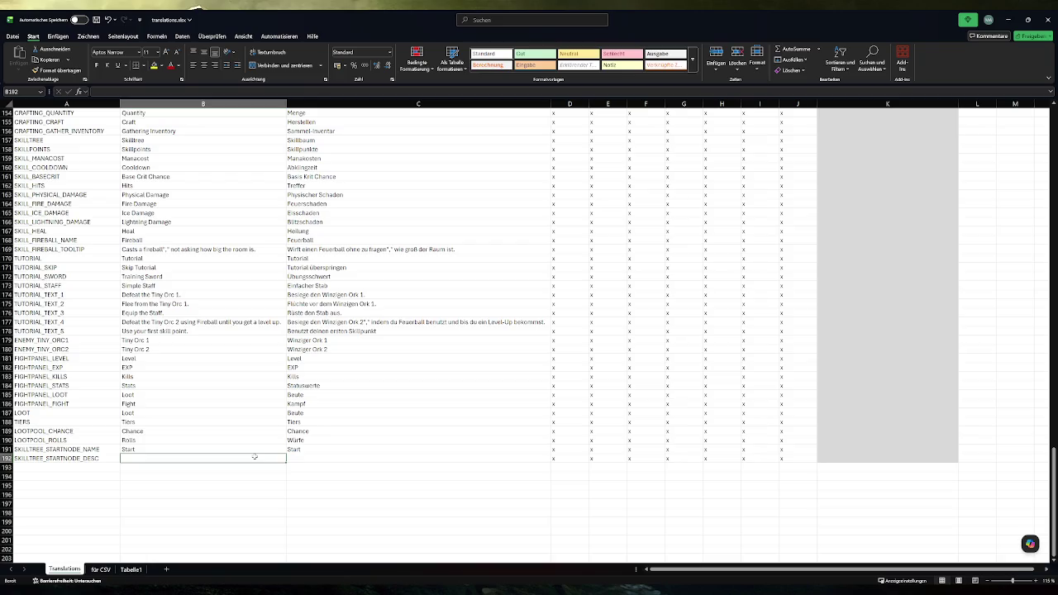
- Enter descriptions 'Evething had to start somewhere' and 'Alles muss irgendwo anfangen' in row 192
type("Eve")
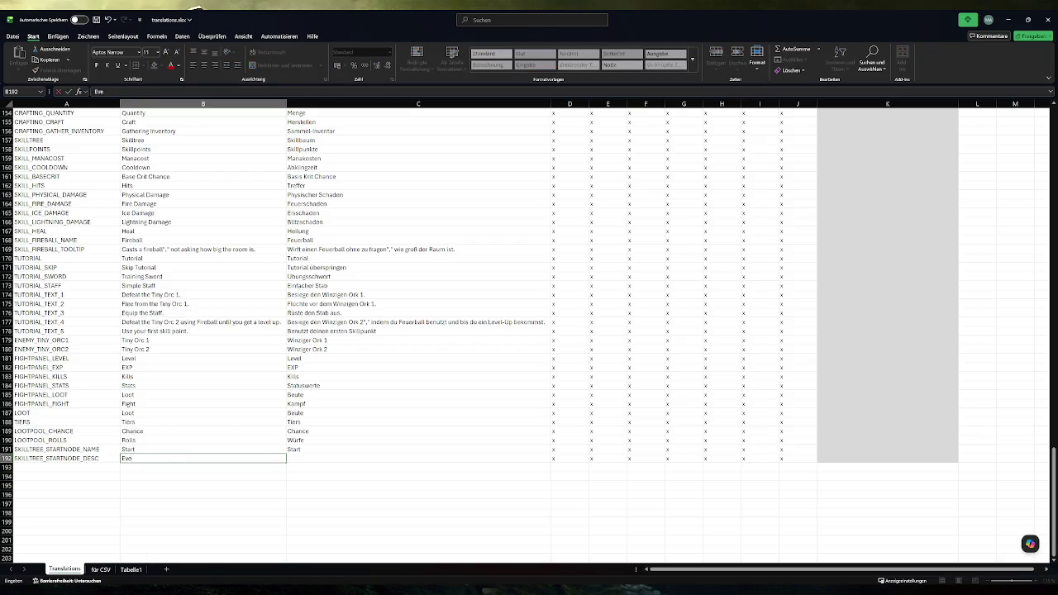
type("thing had")
type("s to start somewhe")
type("re.")
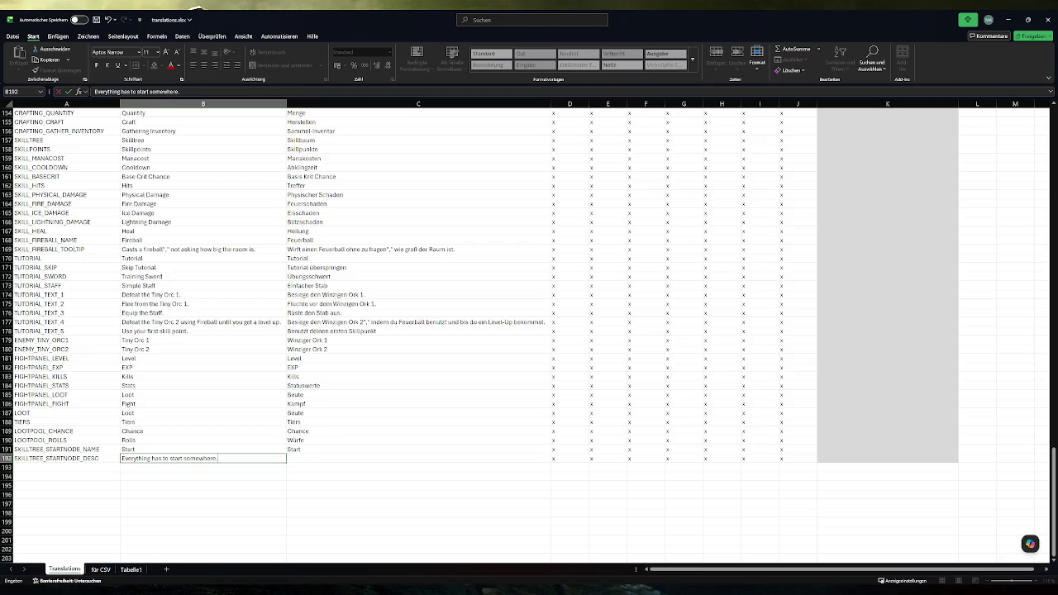
key("Tab")
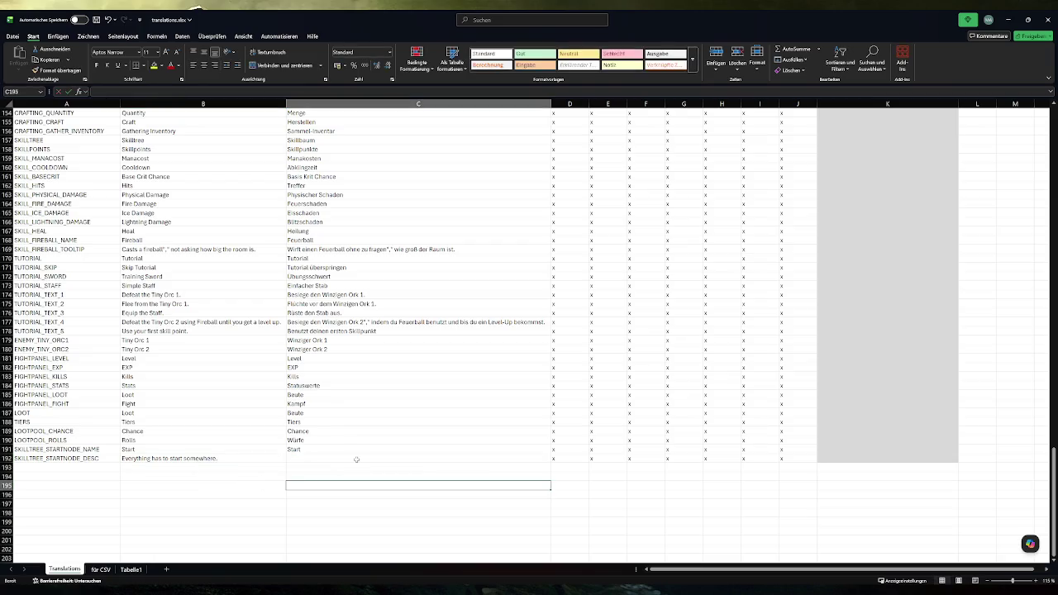
type("Alles muss irgendwo a")
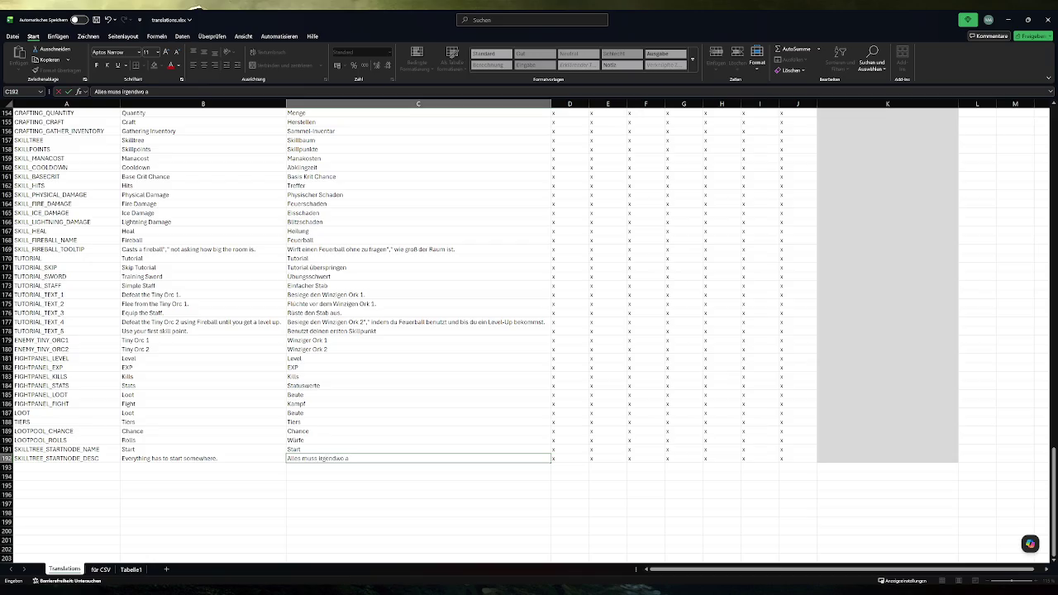
key("BackSpace")
key("BackSpace")
type(" beginne")
key("Return")
key("Return")
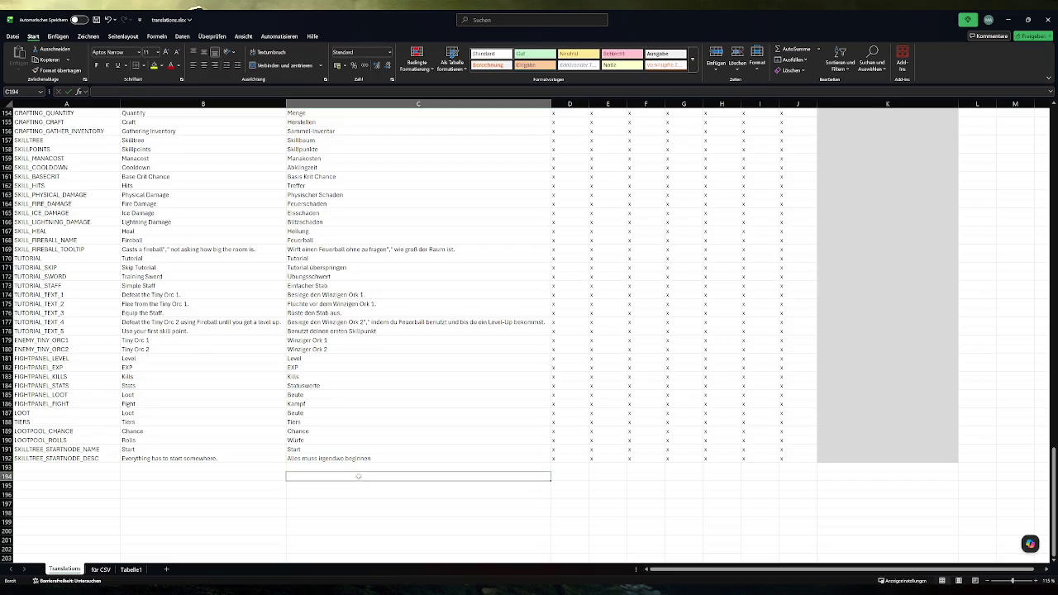
double_click(365, 459)
key("Return")
key("Return")
double_click(362, 458)
double_click(357, 458)
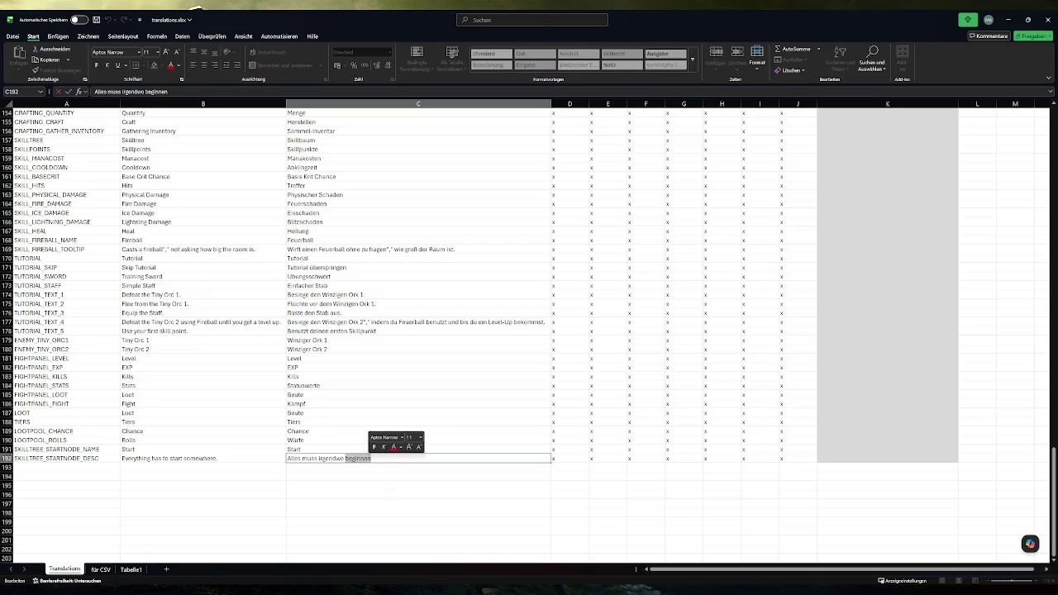
type("anfangen")
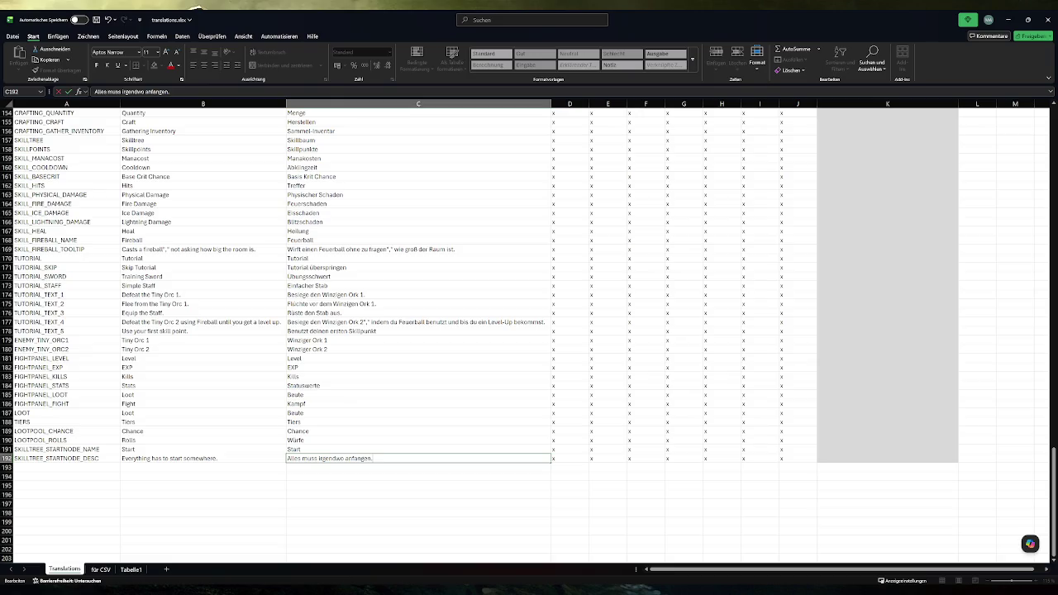
- Change the German name to 'Anfang!', save the workbook, and copy the A191 key
left_click(331, 449)
type("Anfang!")
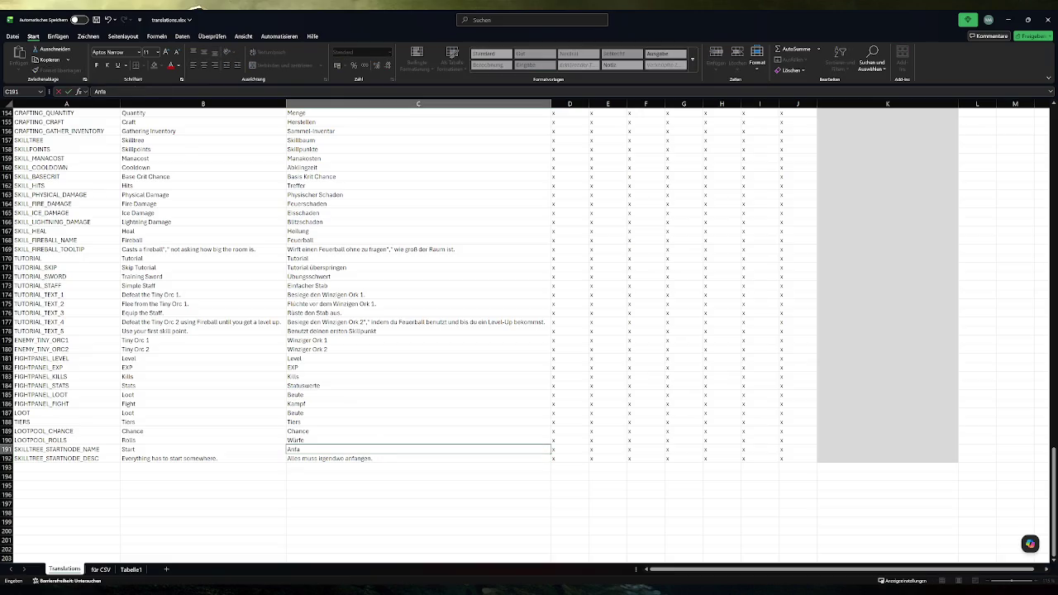
key("Return")
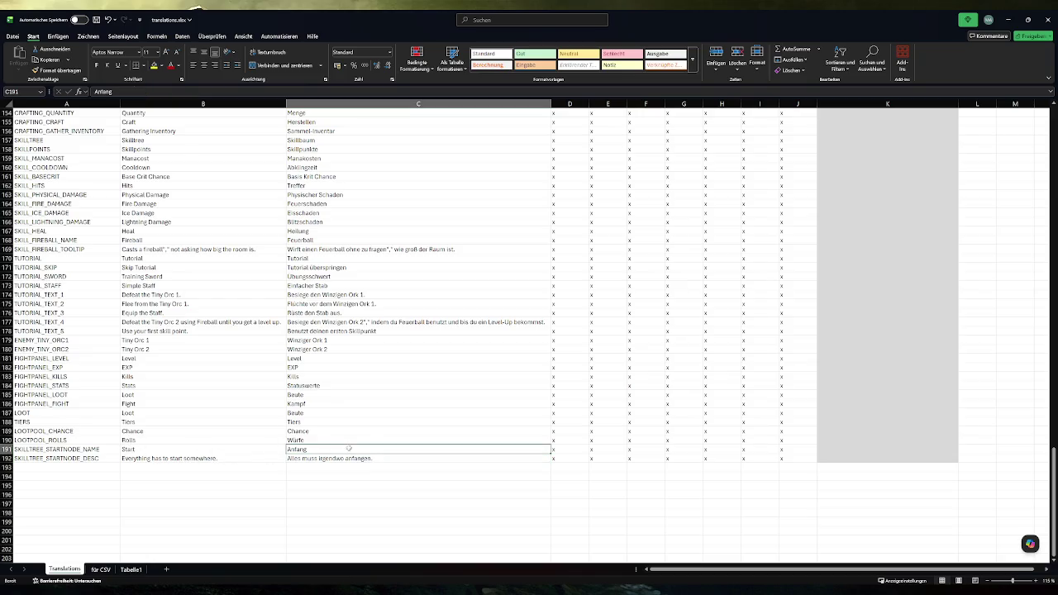
left_click(87, 469)
key("ctrl+s")
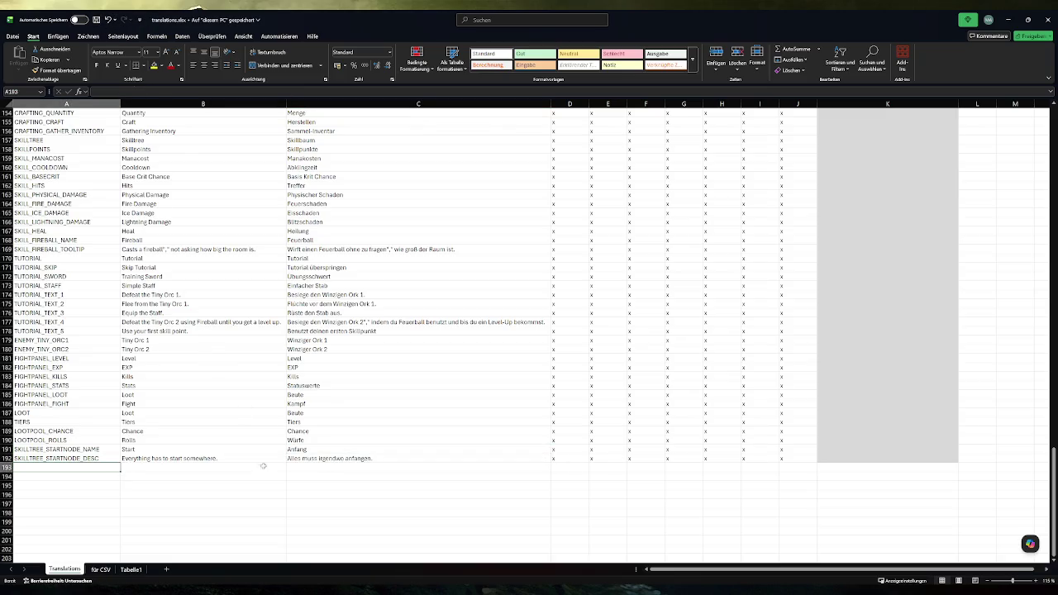
left_click(83, 448)
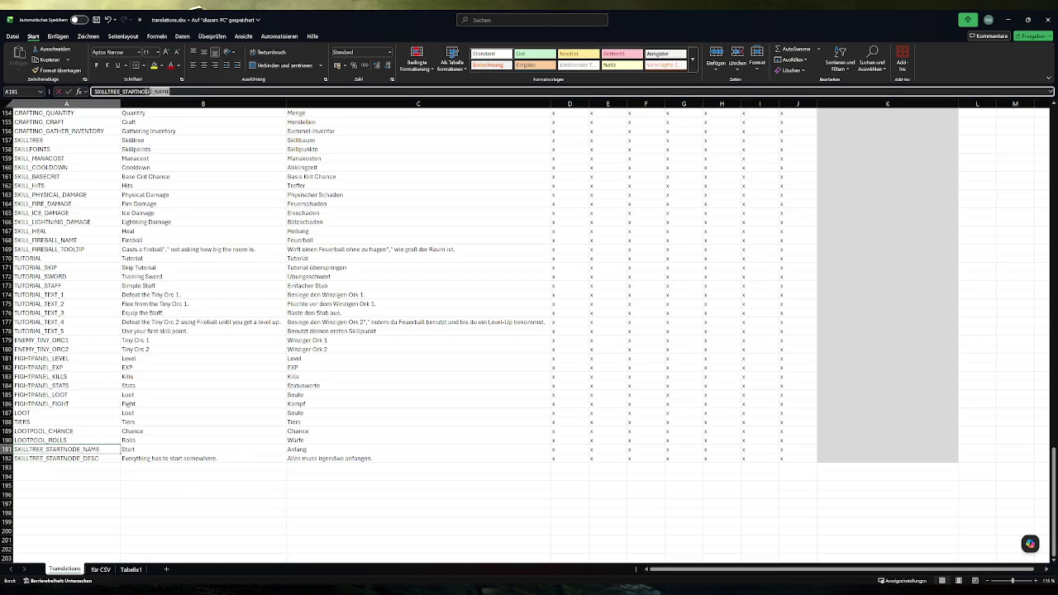
key("ctrl+c")
key("alt+Tab")
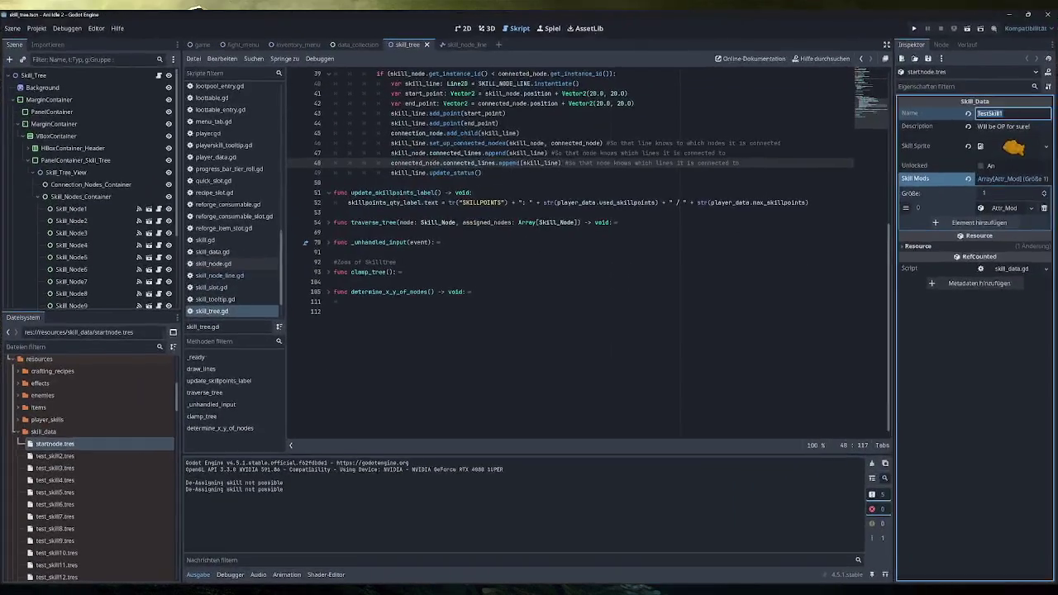
- Set the start node's Name to SKILLTREE_STARTNODE_NAME and Description to SKILLTREE_STARTNODE_DESC
key("ctrl+v")
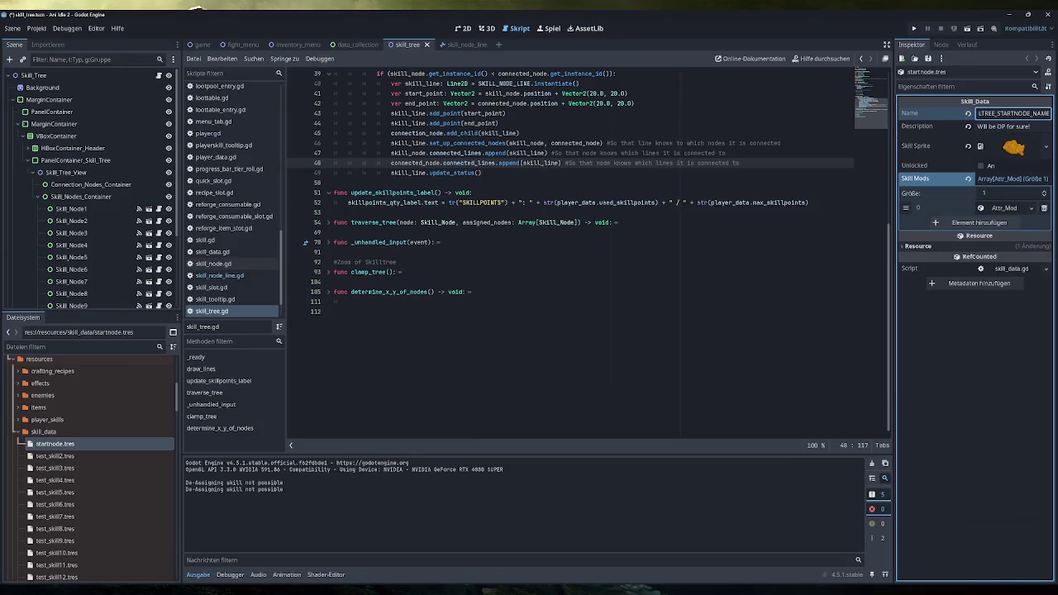
key("Tab")
key("ctrl+v")
key("BackSpace")
key("BackSpace")
key("BackSpace")
type("DESC")
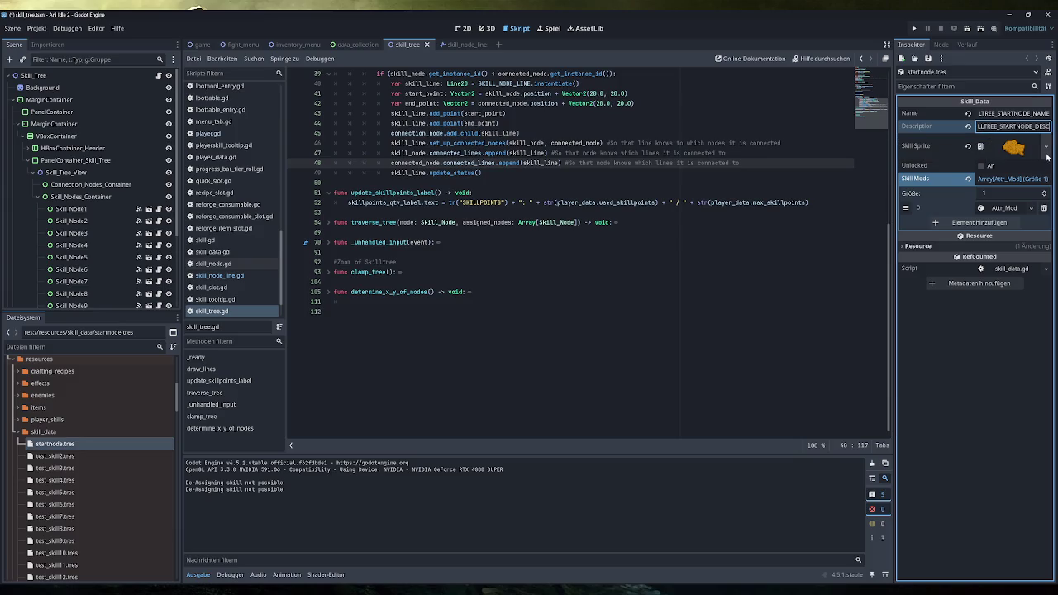
- Quick Load placeholder.png as the start node's Skill Sprite
left_click(1046, 146)
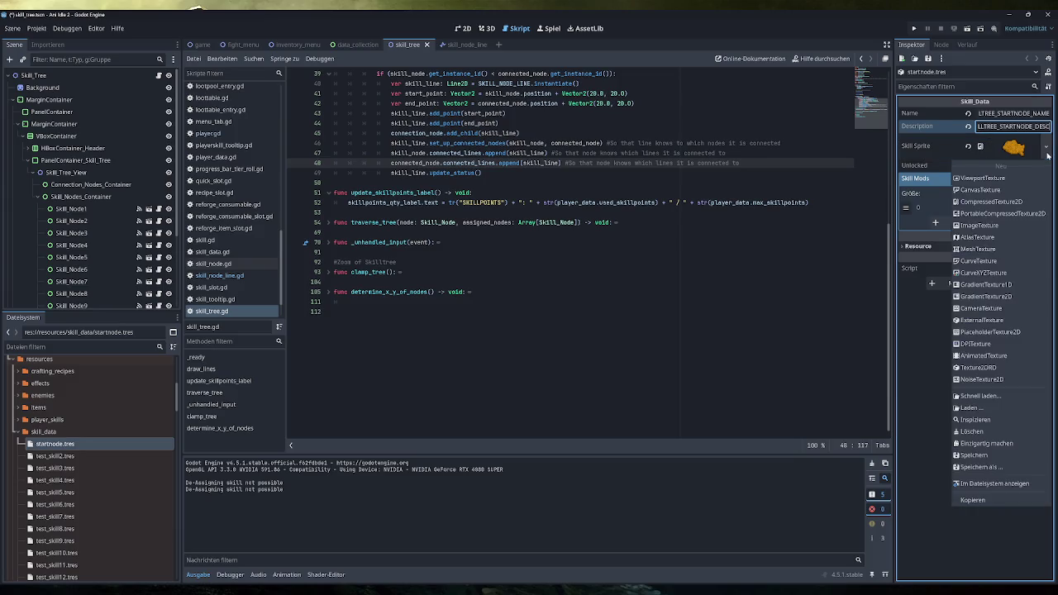
left_click(989, 397)
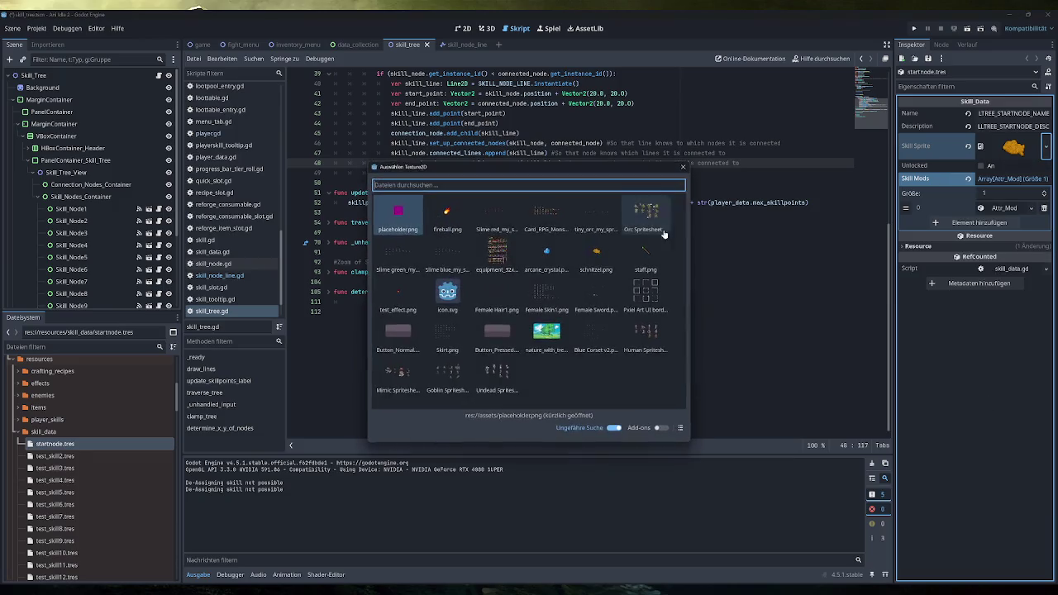
double_click(417, 218)
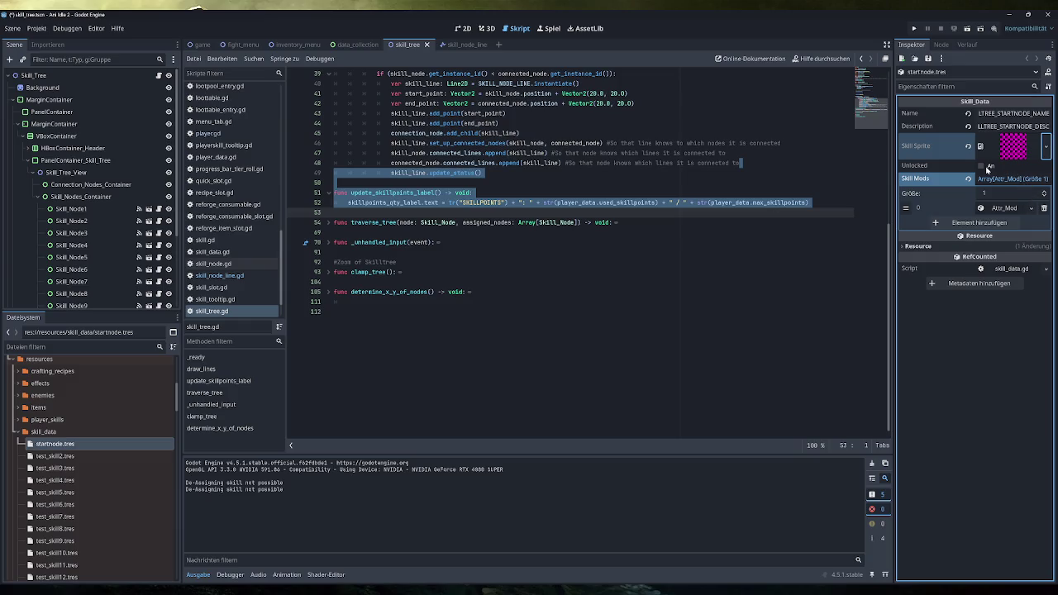
left_click(998, 207)
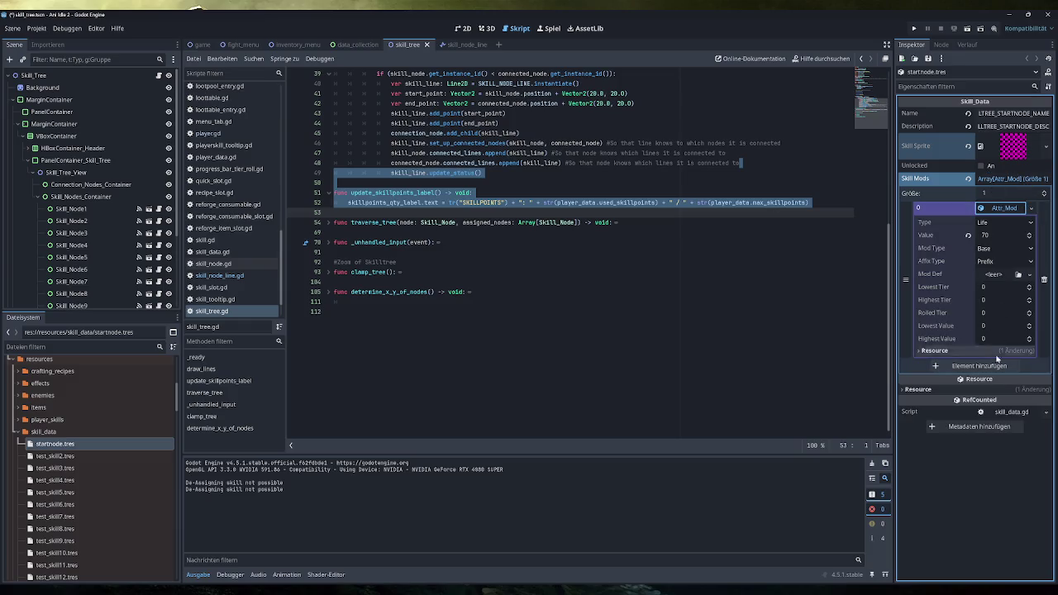
left_click(334, 312)
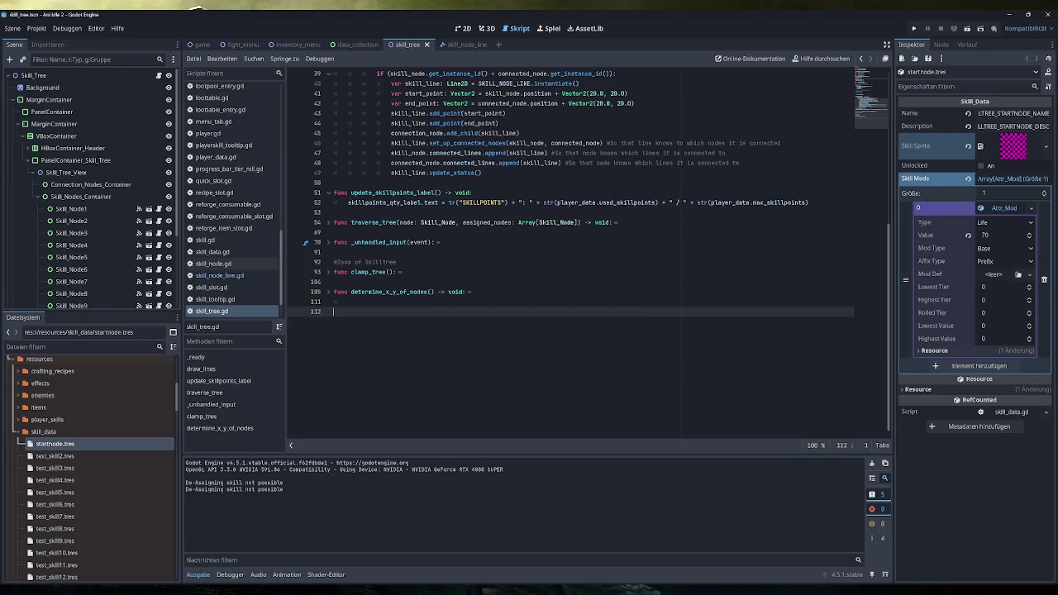
left_click(71, 208)
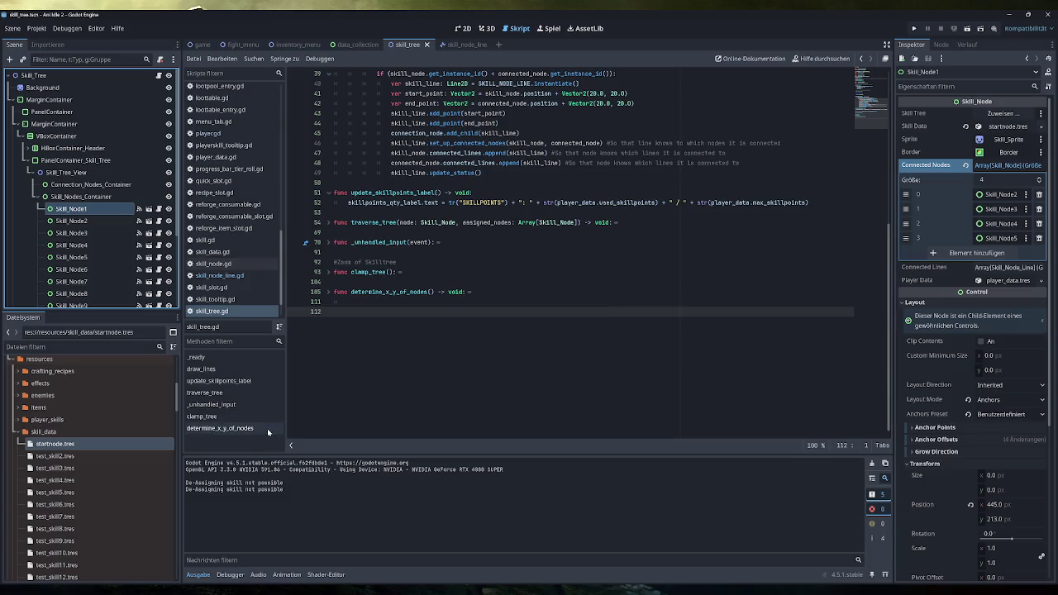
key("alt+Tab")
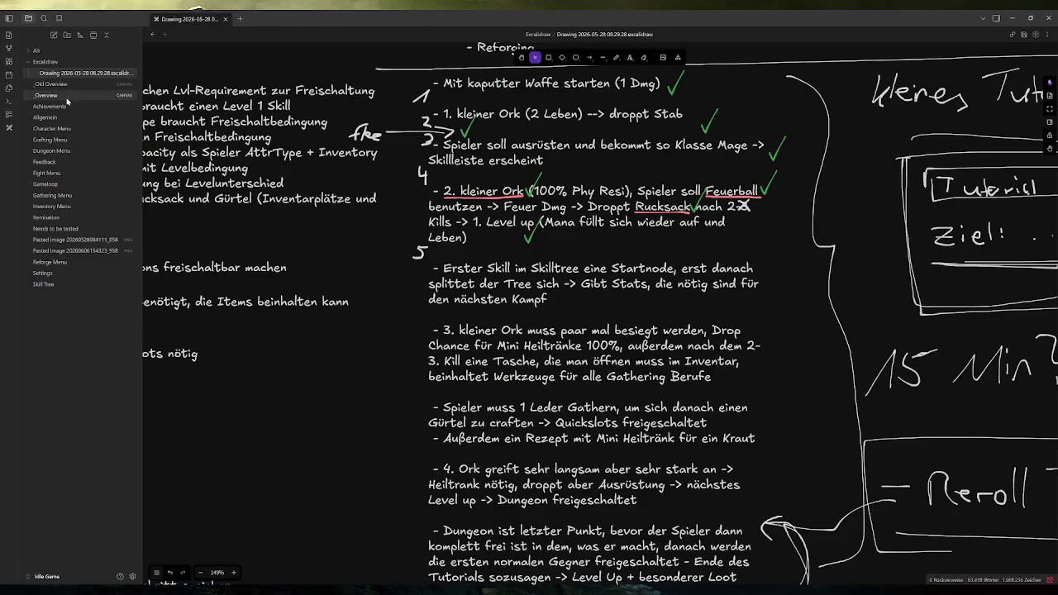
- Open the _Overview canvas and add a new line to the Allgemein card's list
left_click(48, 95)
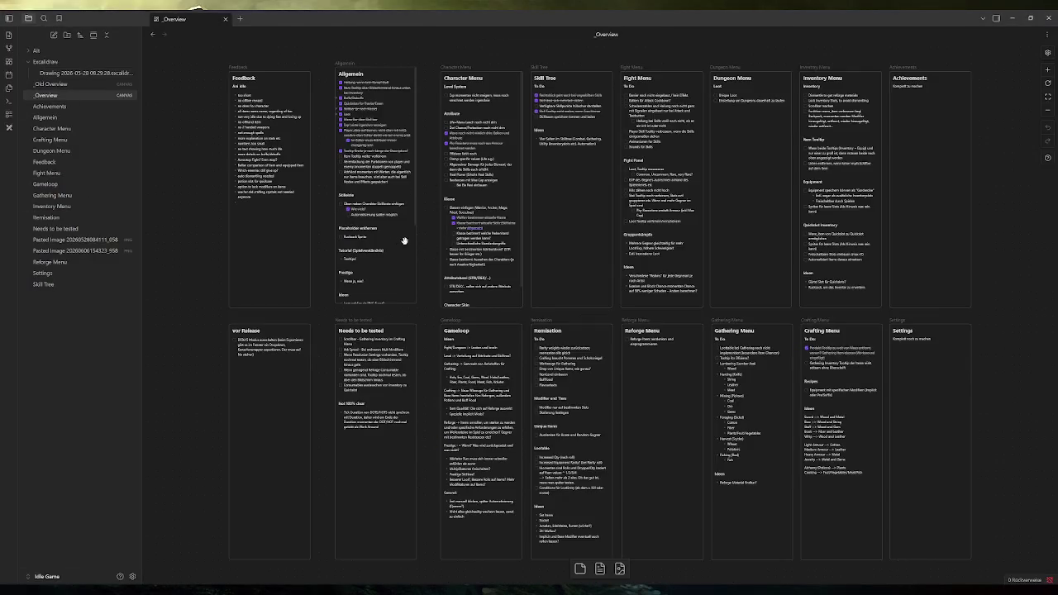
left_click(362, 237)
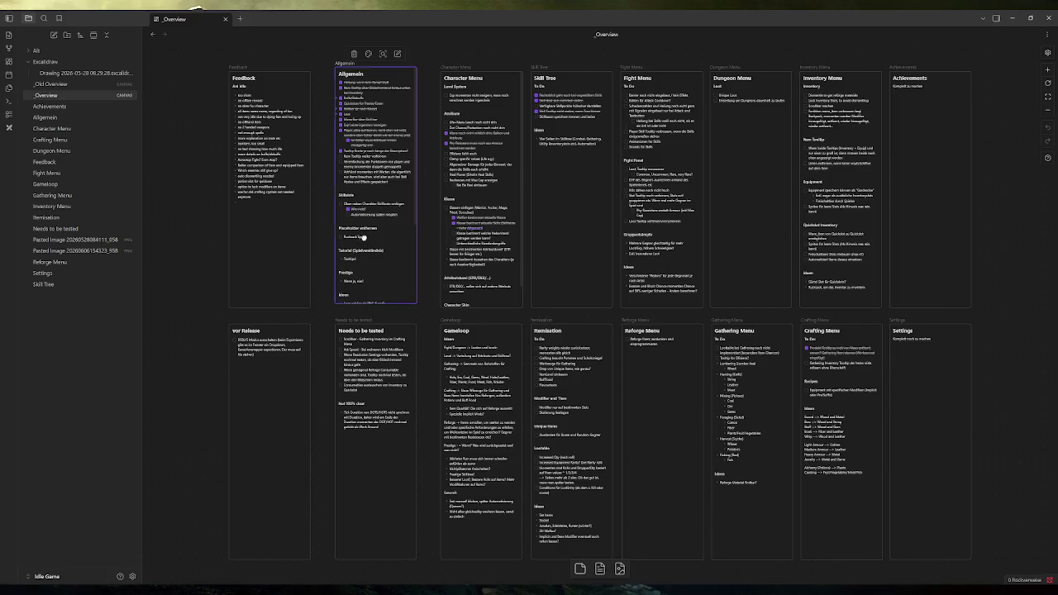
key("Return")
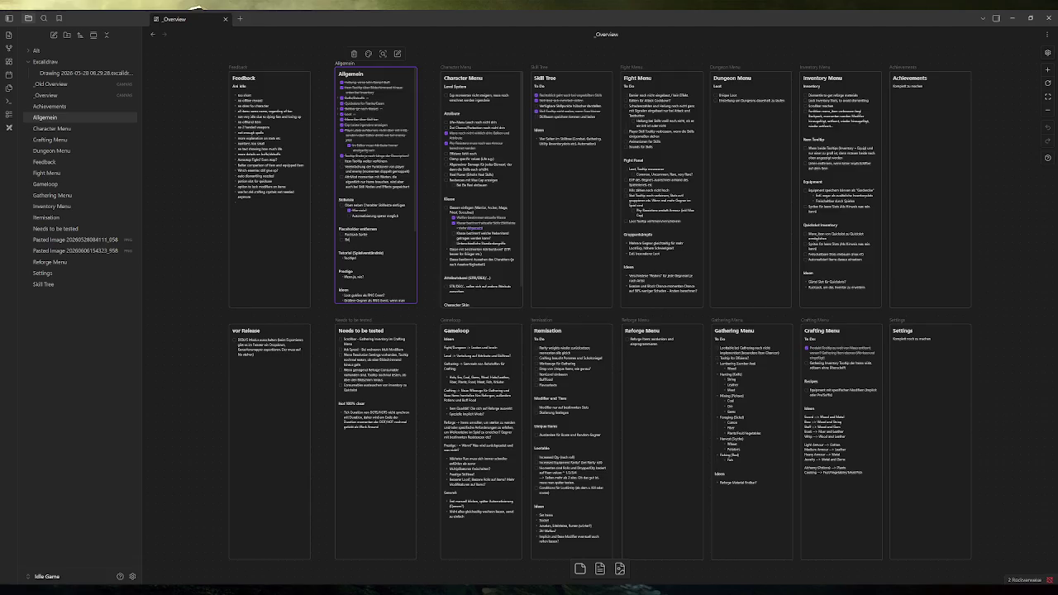
left_click(207, 230)
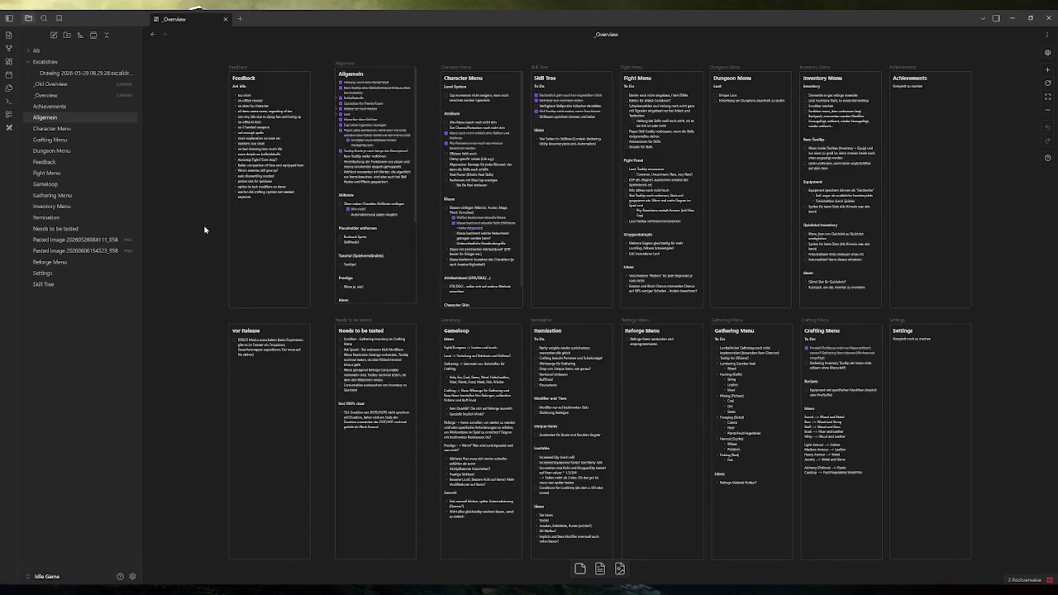
left_click(1012, 17)
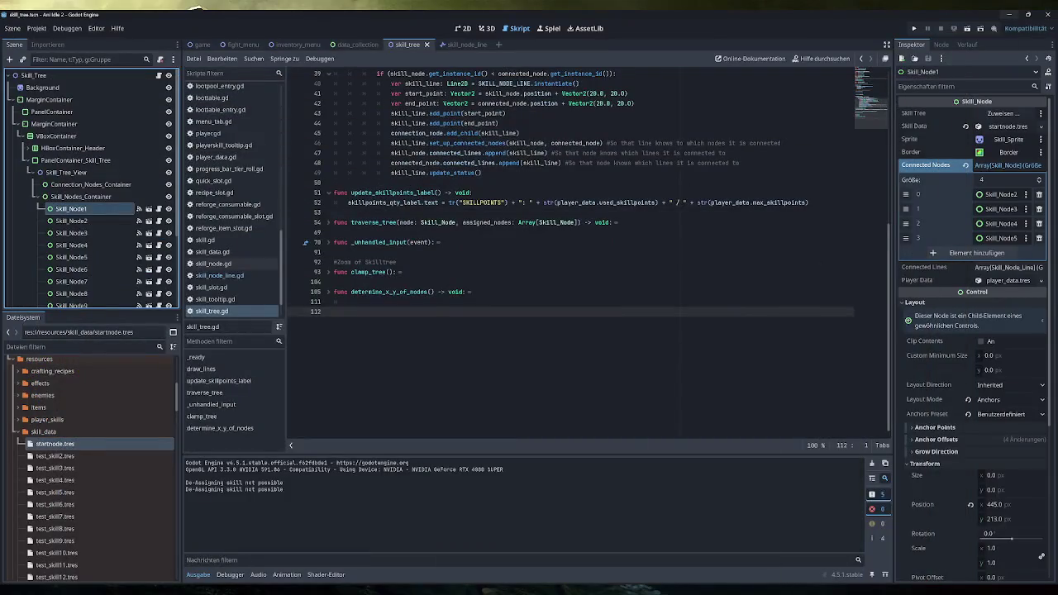
left_click(914, 28)
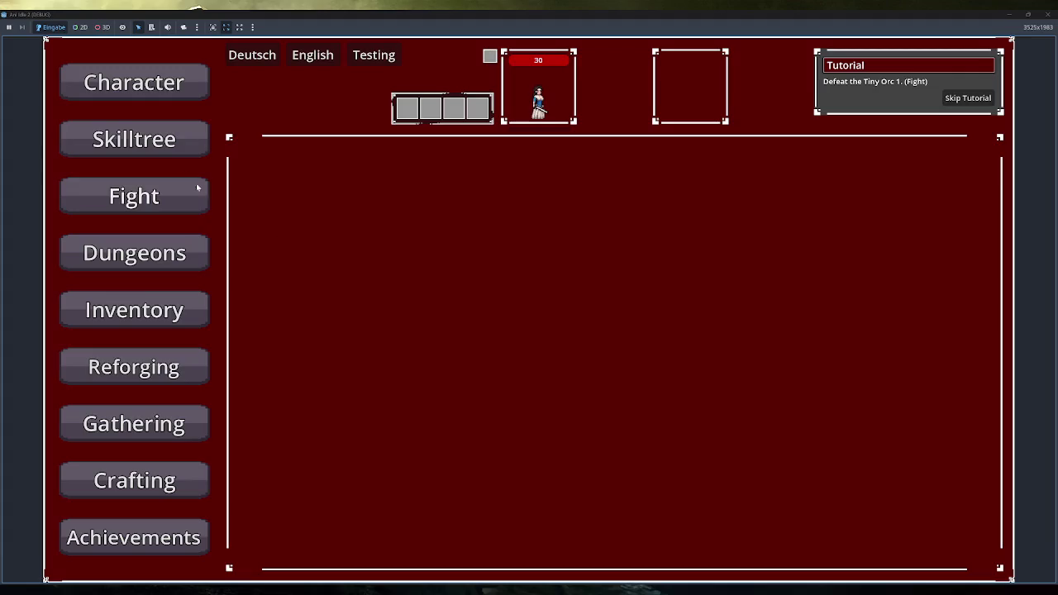
left_click(178, 153)
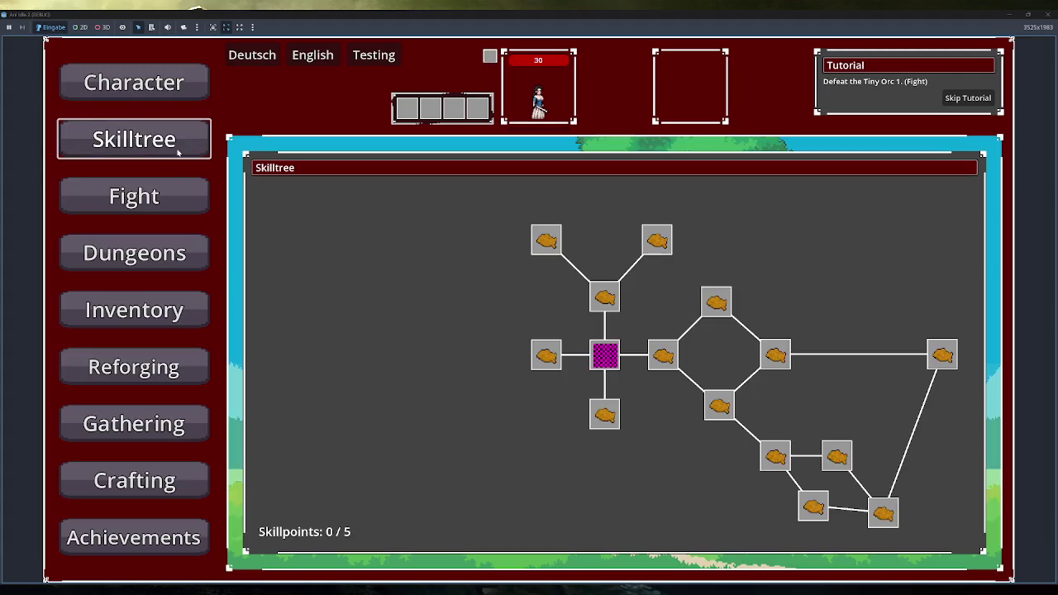
mouse_move(607, 369)
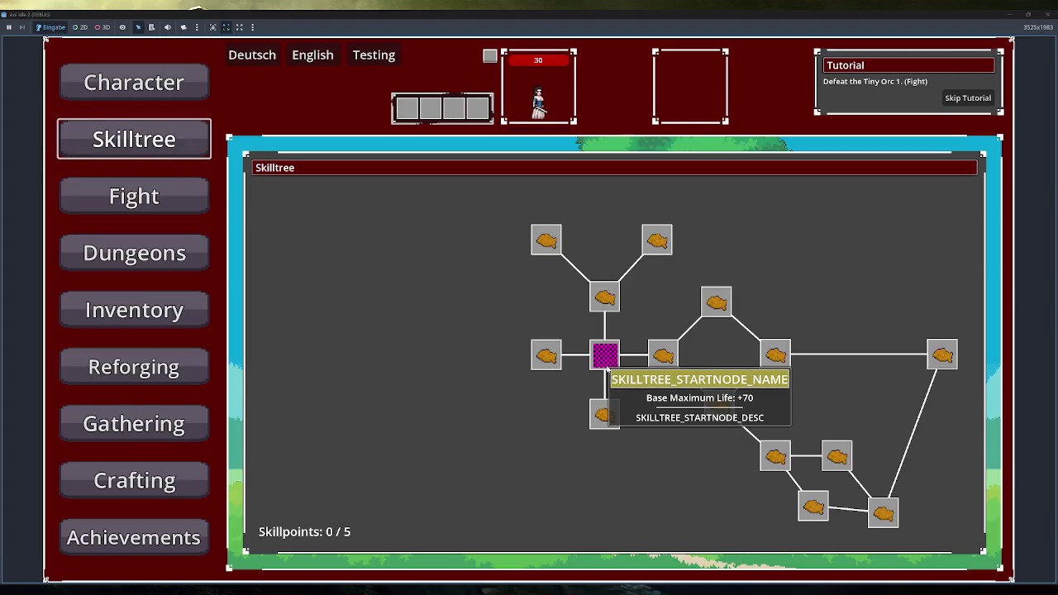
left_click(1046, 14)
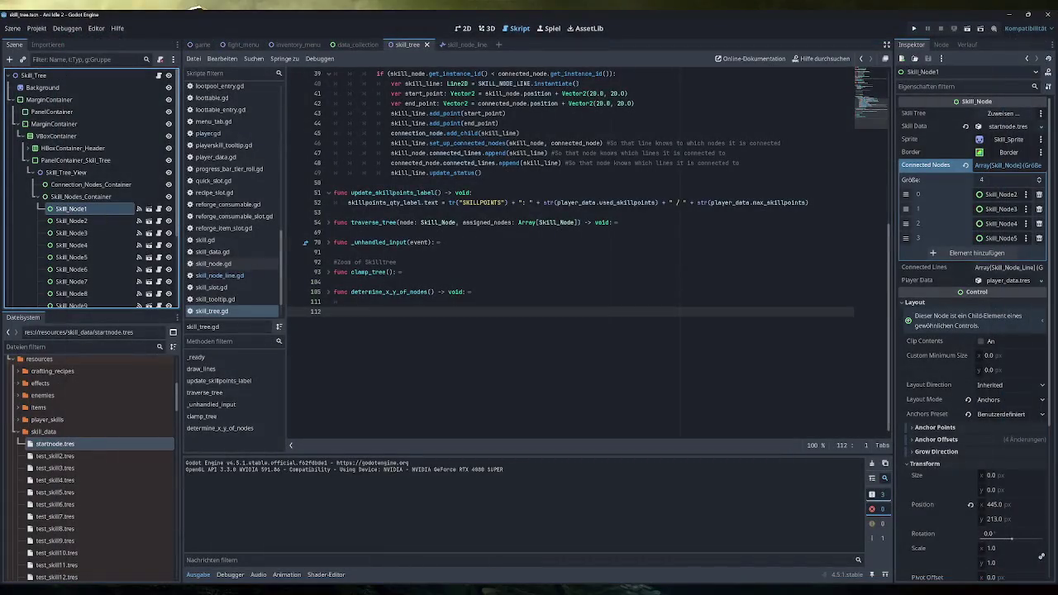
mouse_move(289, 590)
left_click(248, 545)
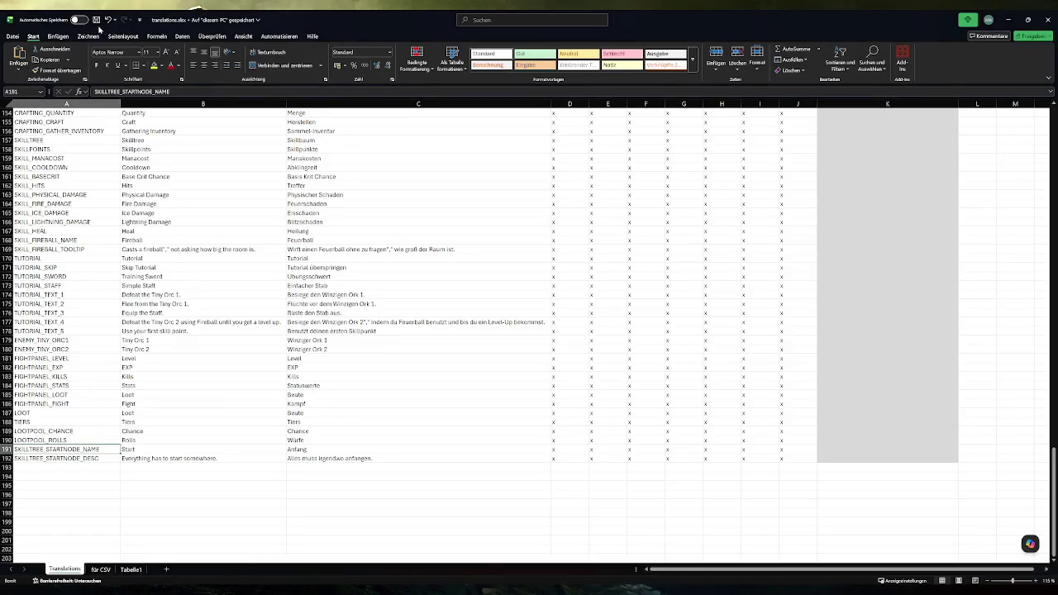
- Copy the two SKILLTREE_STARTNODE rows from the 'für CSV' sheet
left_click(100, 569)
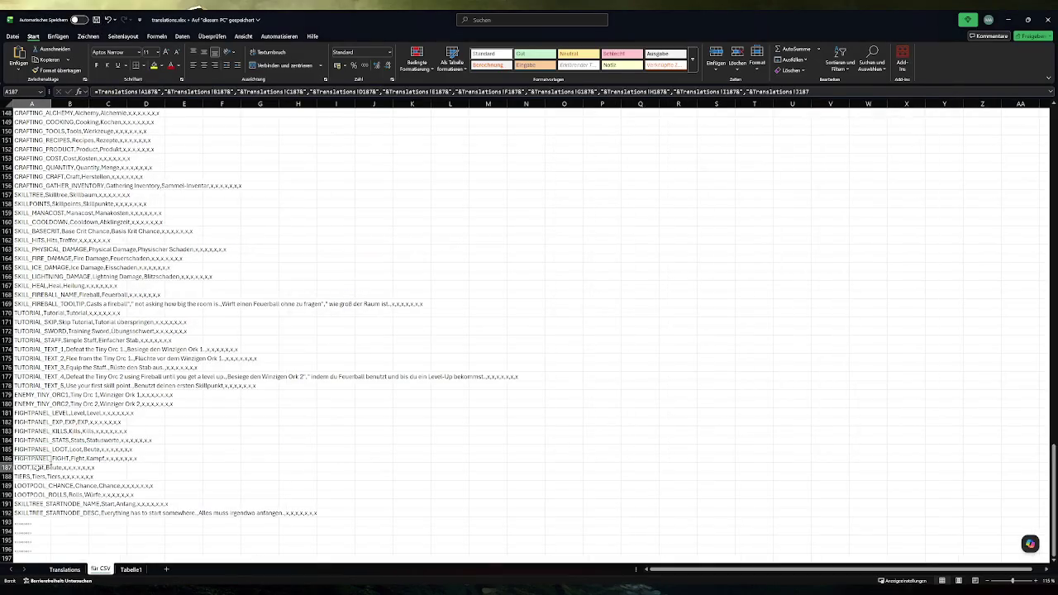
left_click_drag(50, 469, 51, 548)
scroll(58, 463, "down", 3)
left_click_drag(32, 422, 32, 431)
key("ctrl+c")
- Paste the rows into translations.csv at line 191 in Notepad++ and save it
key("super")
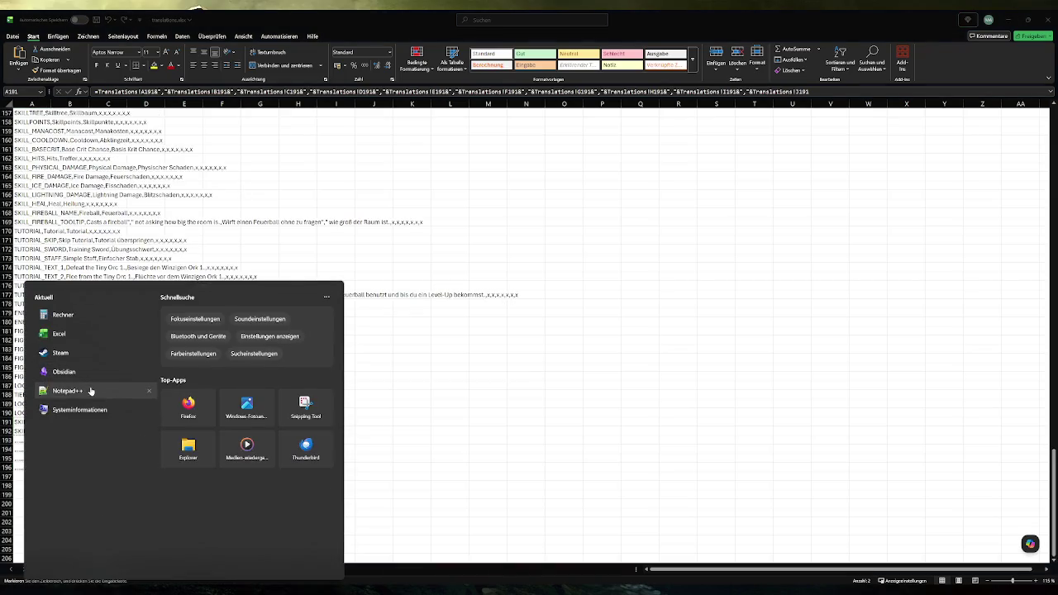
left_click(92, 390)
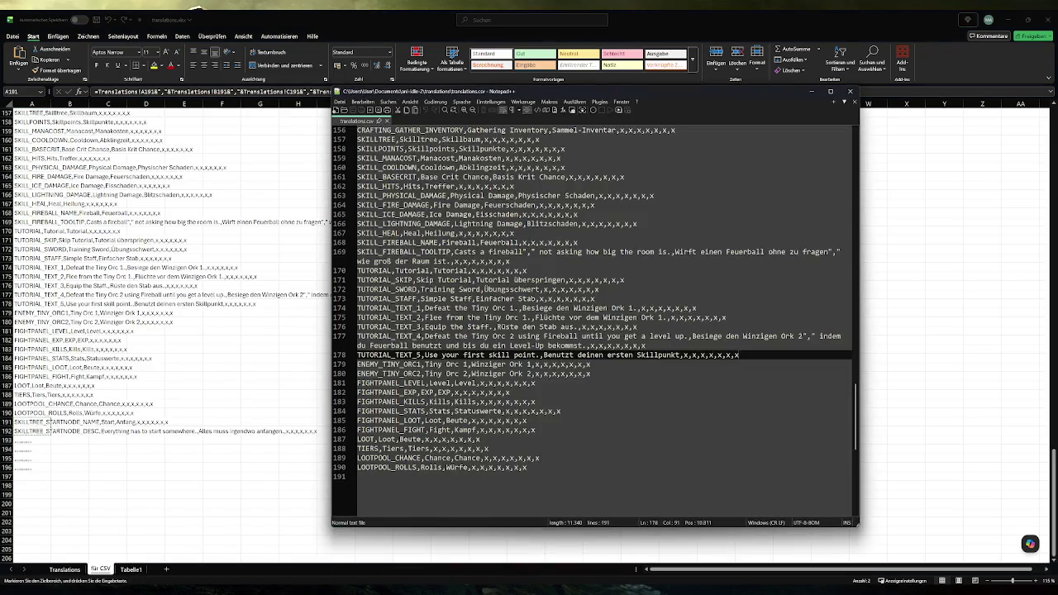
left_click(487, 477)
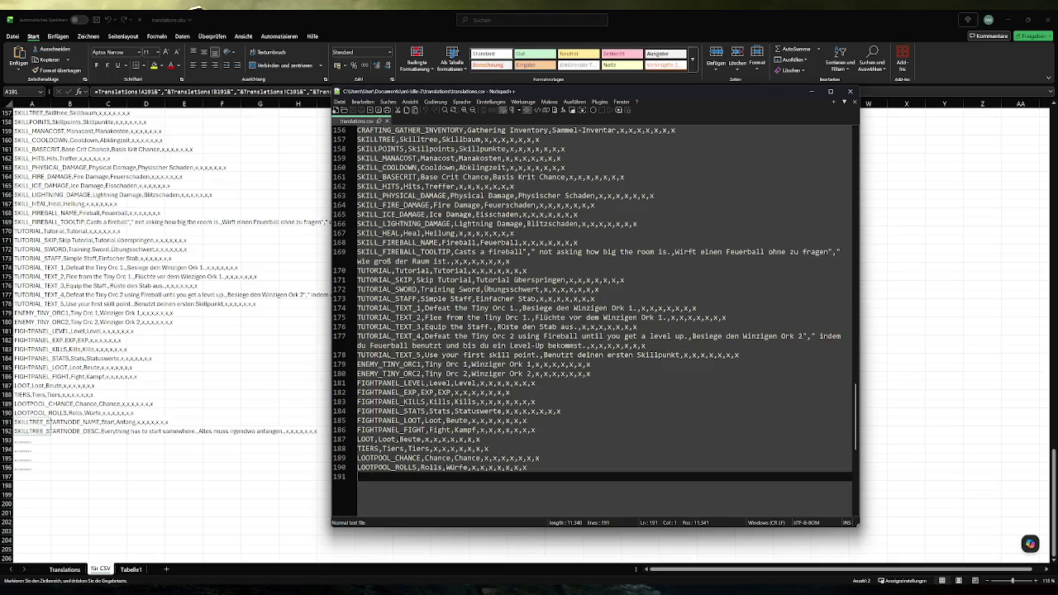
key("ctrl+v")
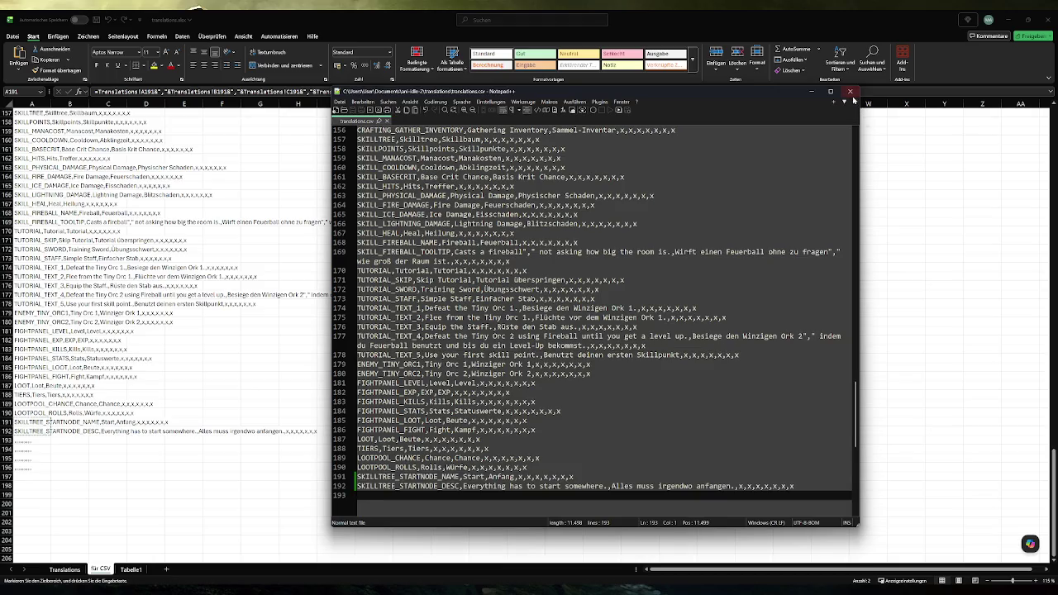
key("alt+F4")
- Save the workbook on the Translations sheet and run the game in Godot to test
left_click(59, 570)
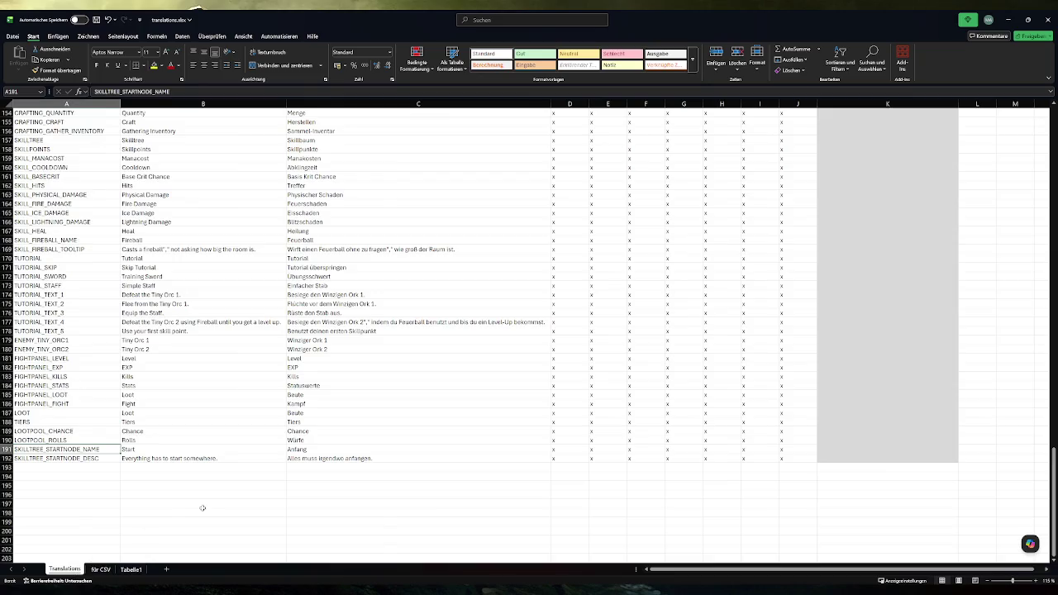
key("ctrl+s")
key("alt+Tab")
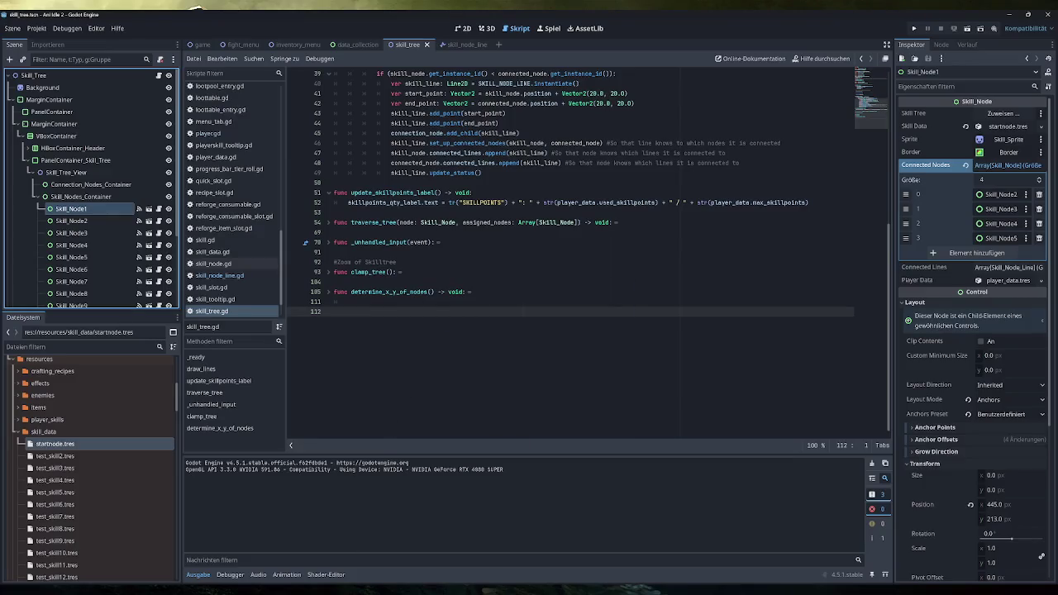
key("F5")
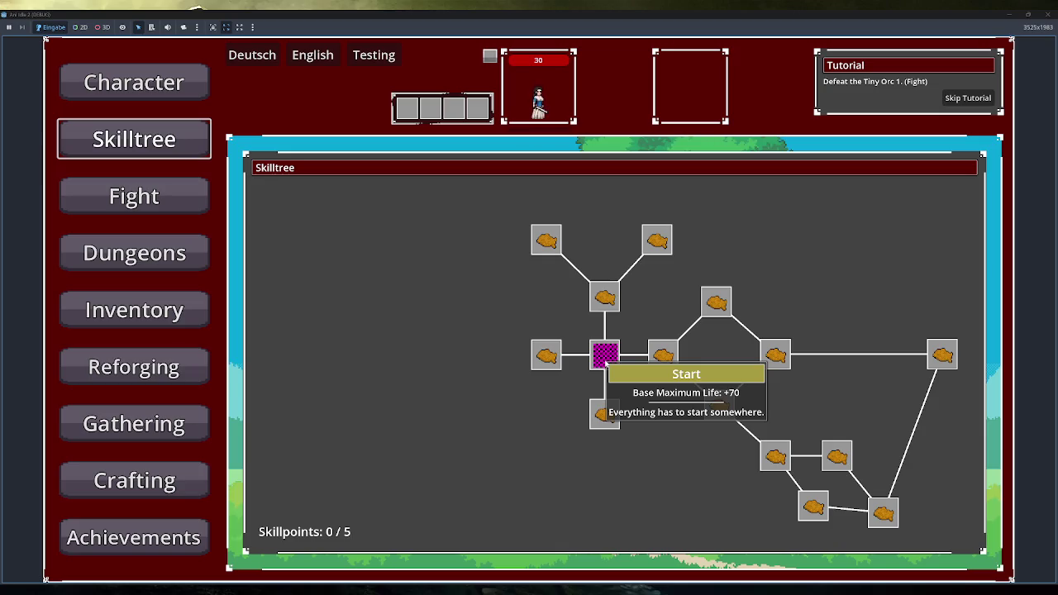
left_click(606, 360)
left_click(606, 361)
left_click(609, 354)
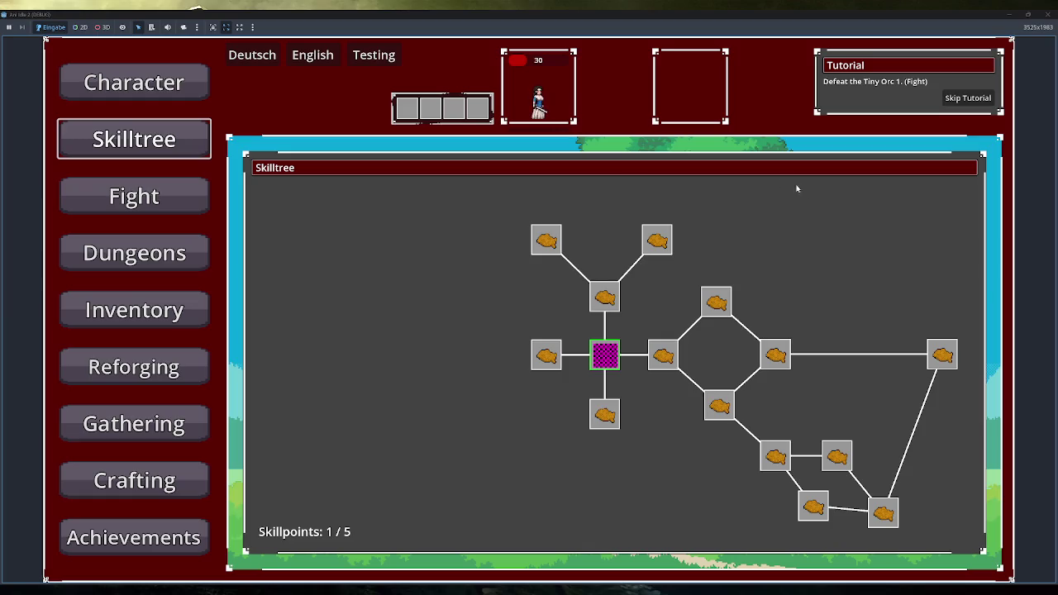
mouse_move(607, 352)
scroll(425, 448, "down", 3)
scroll(425, 449, "up", 5)
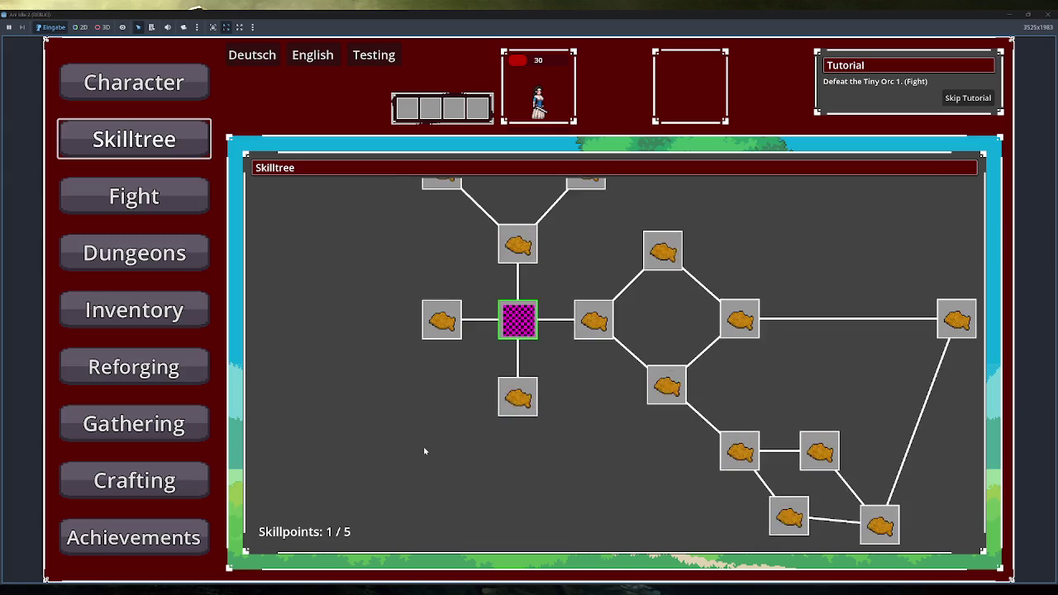
scroll(425, 449, "down", 1)
left_click_drag(382, 478, 460, 503)
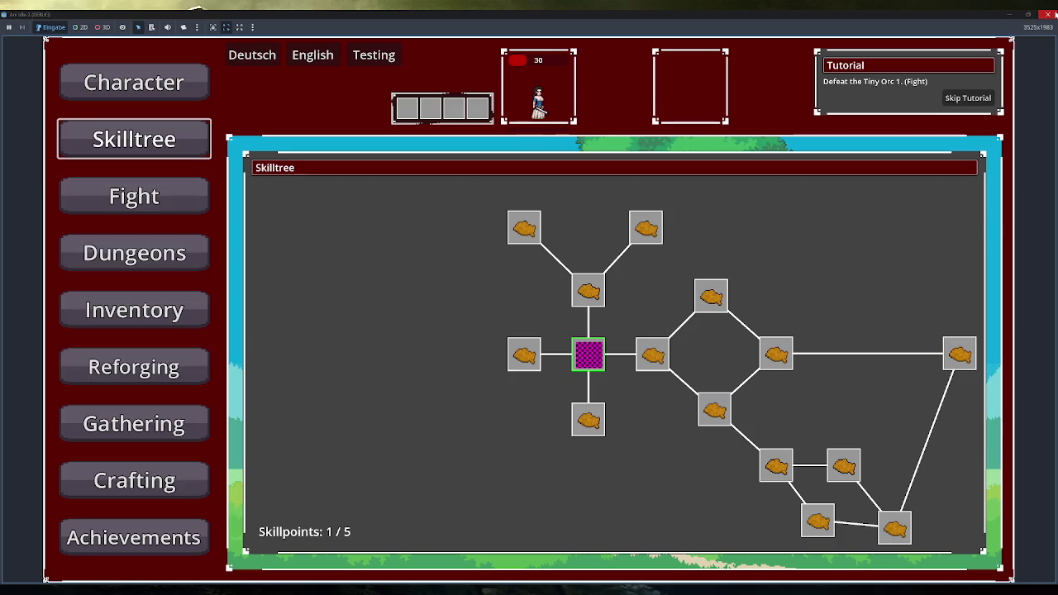
left_click(1050, 14)
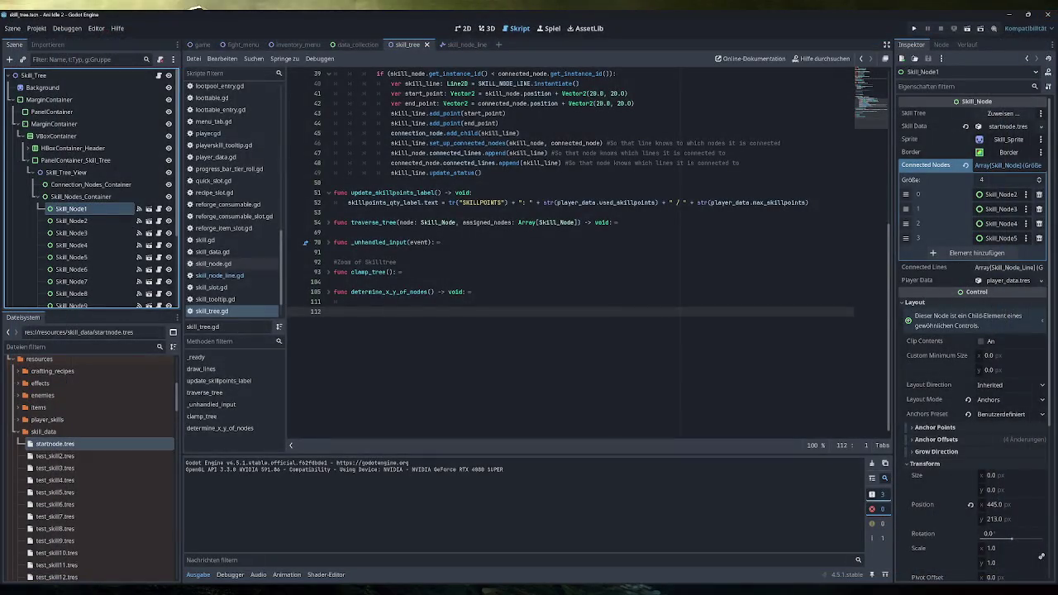
- Change max_skillpoints on line 8 of player_data.gd from 5 to 0
scroll(571, 248, "up", 5)
scroll(260, 259, "up", 3)
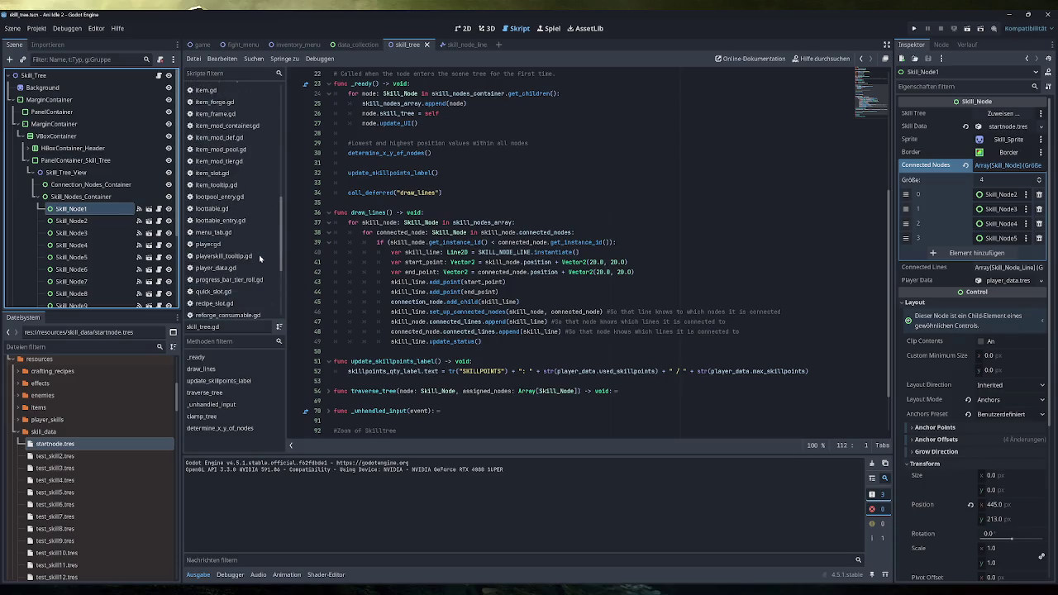
left_click(227, 268)
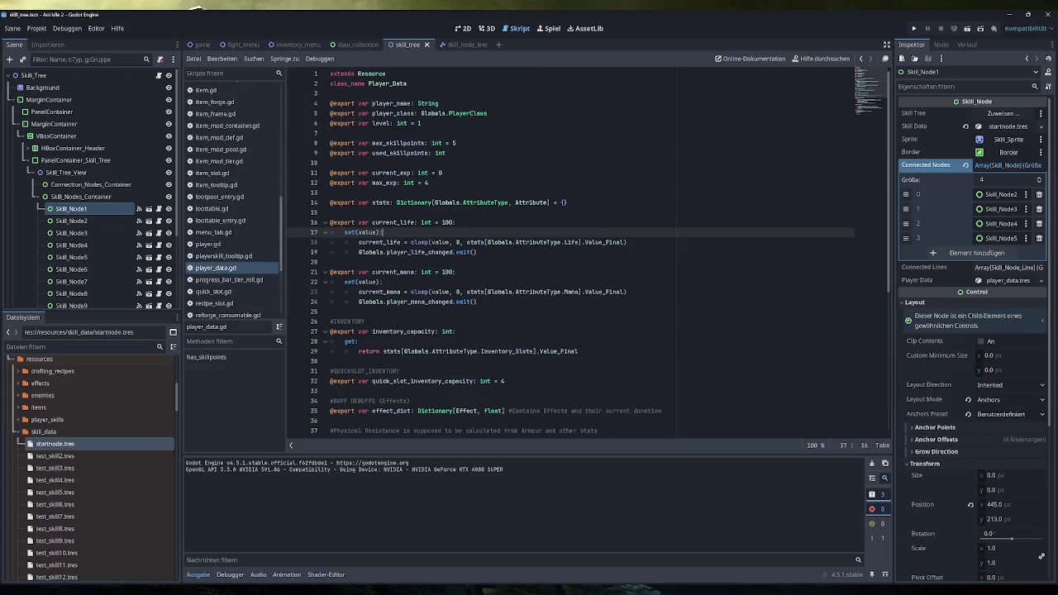
double_click(453, 143)
type("0")
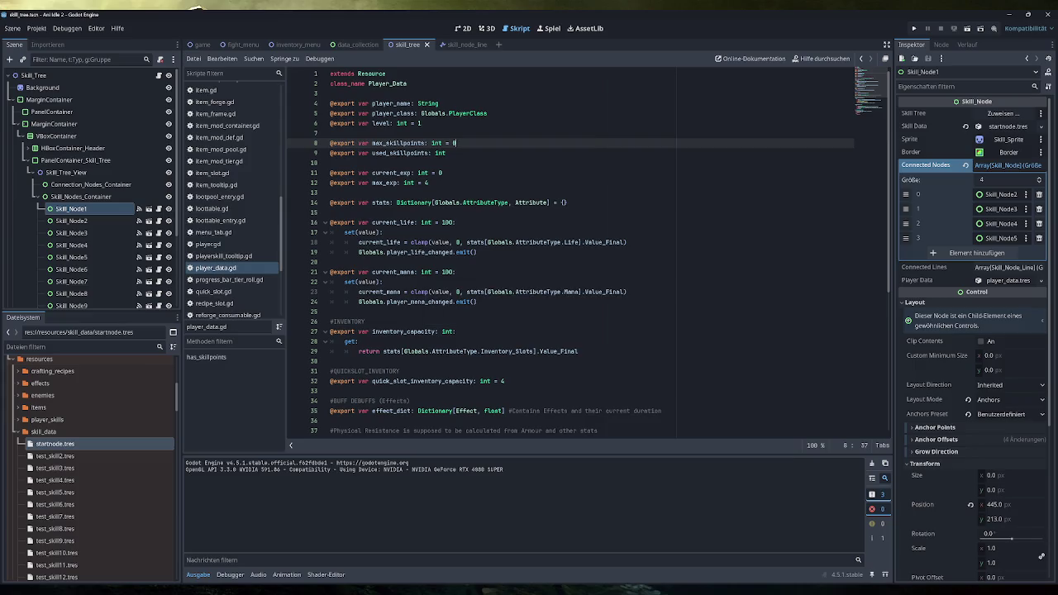
scroll(570, 252, "down", 8)
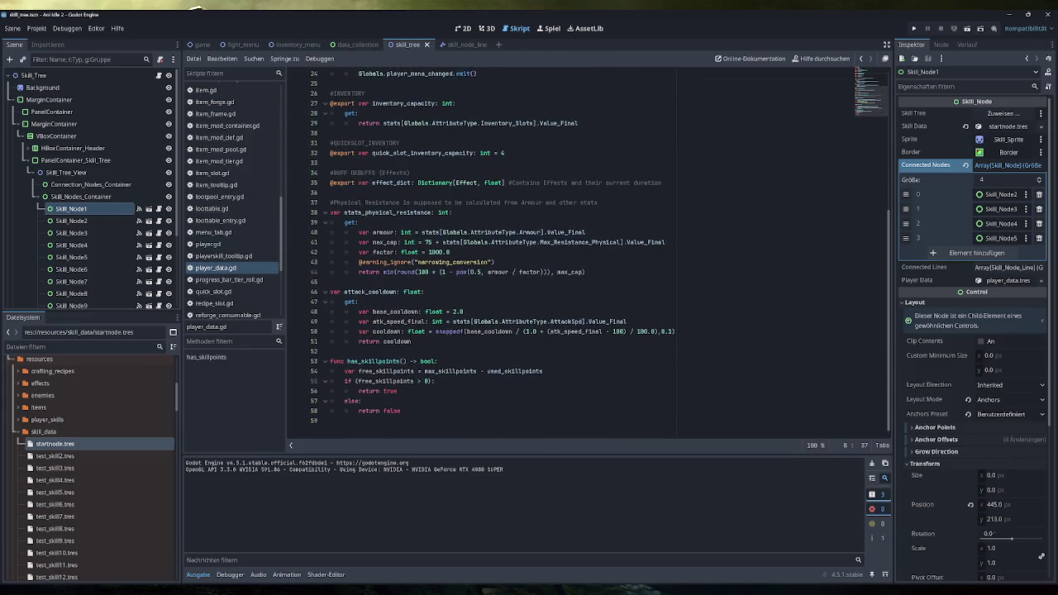
scroll(471, 202, "up", 8)
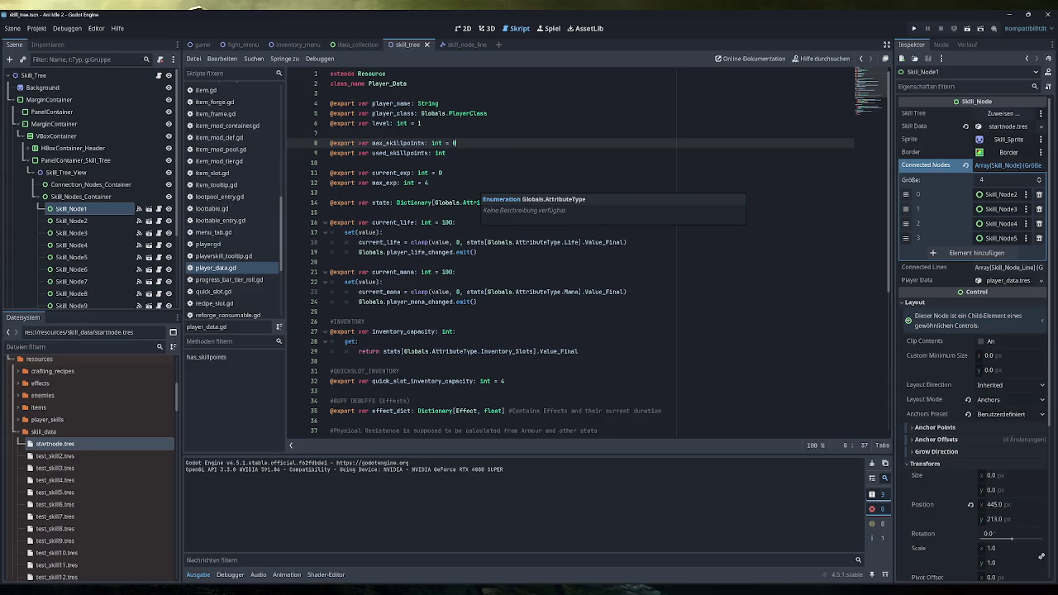
key("alt+Tab")
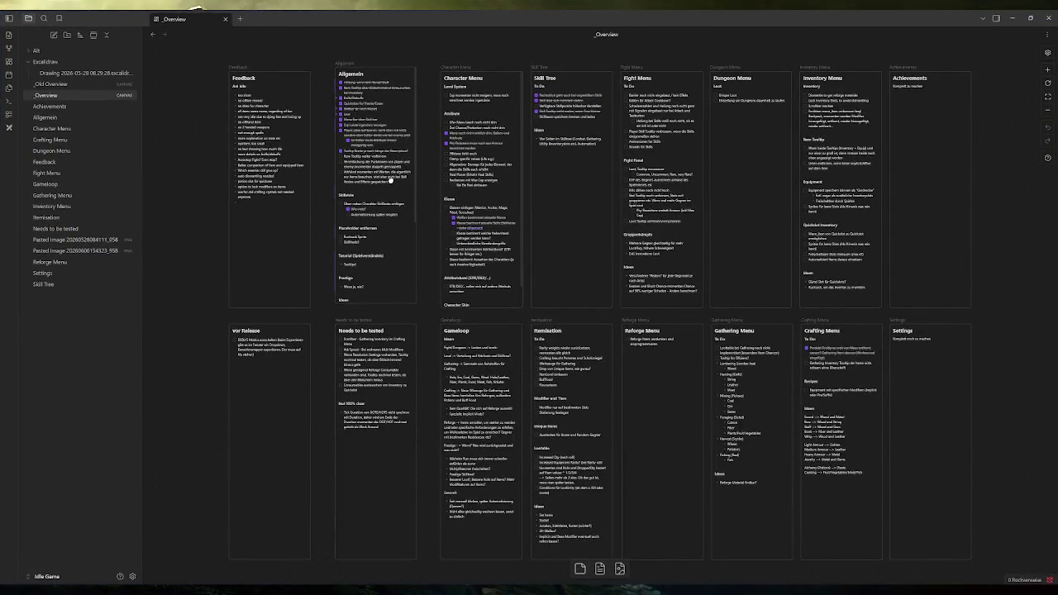
- Add the note 'innenen we' on a new line after Effects in the Allgemein card
left_click(385, 180)
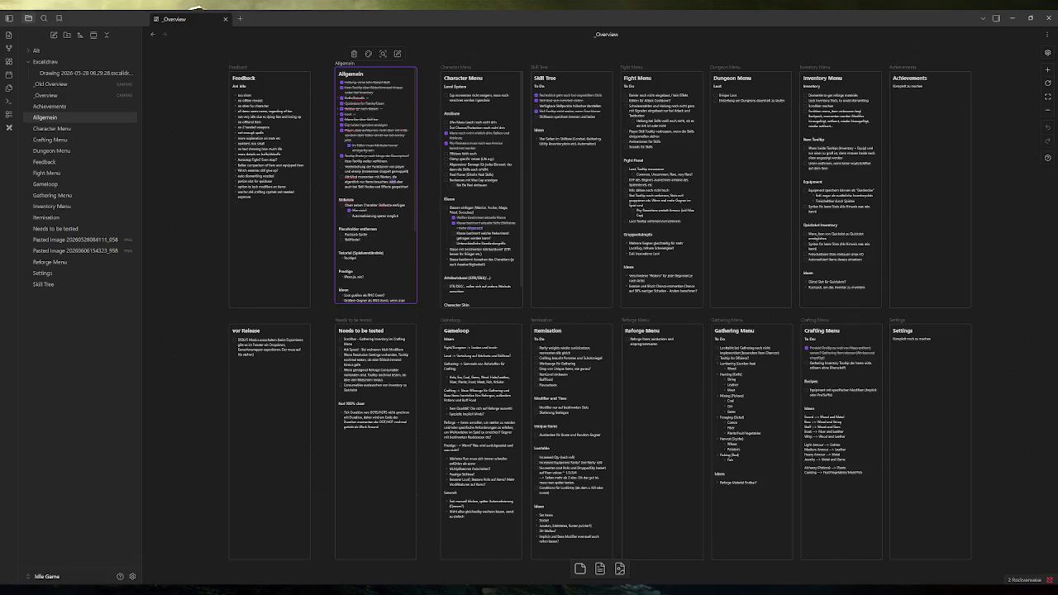
key("Return")
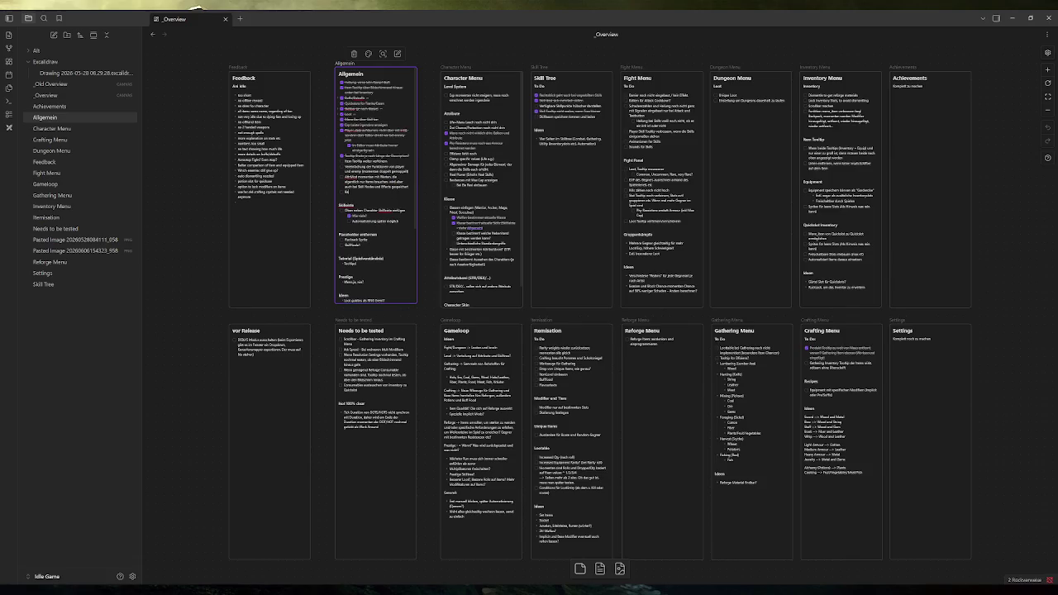
type("in")
type("n")
type("enen")
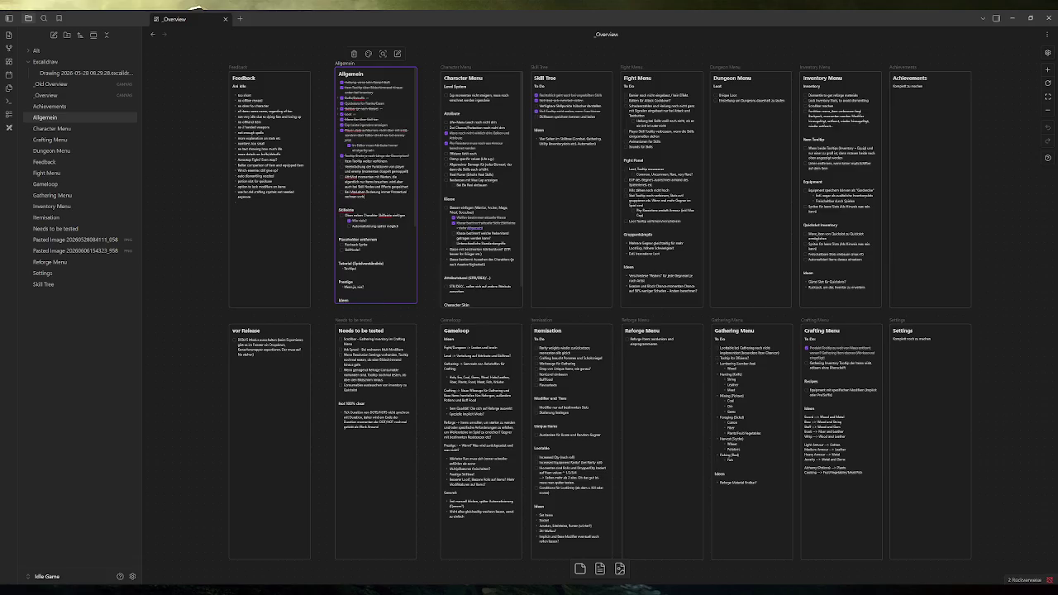
type(" we")
left_click(171, 261)
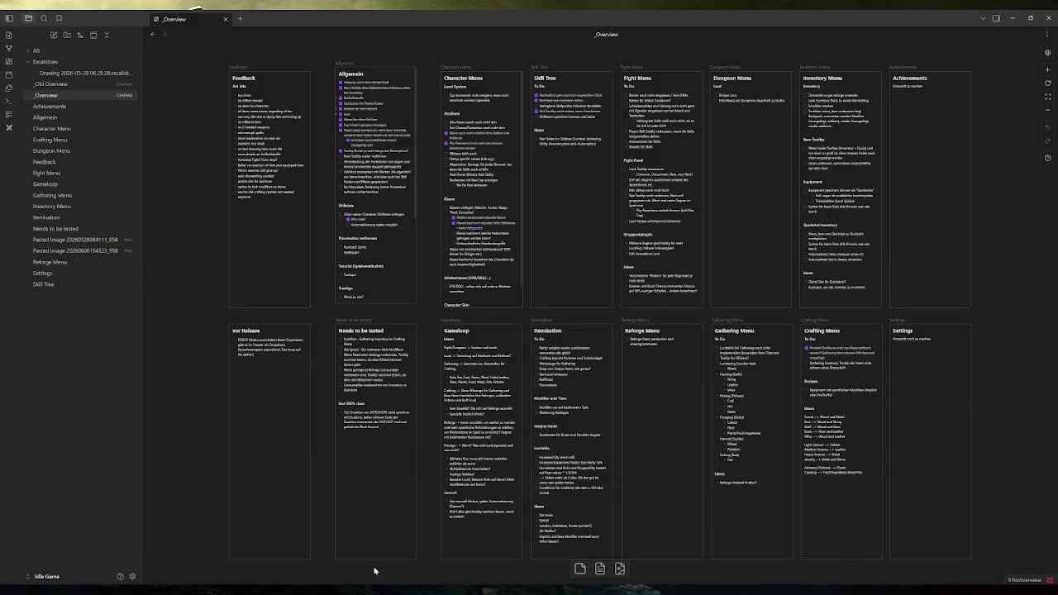
key("alt+Tab")
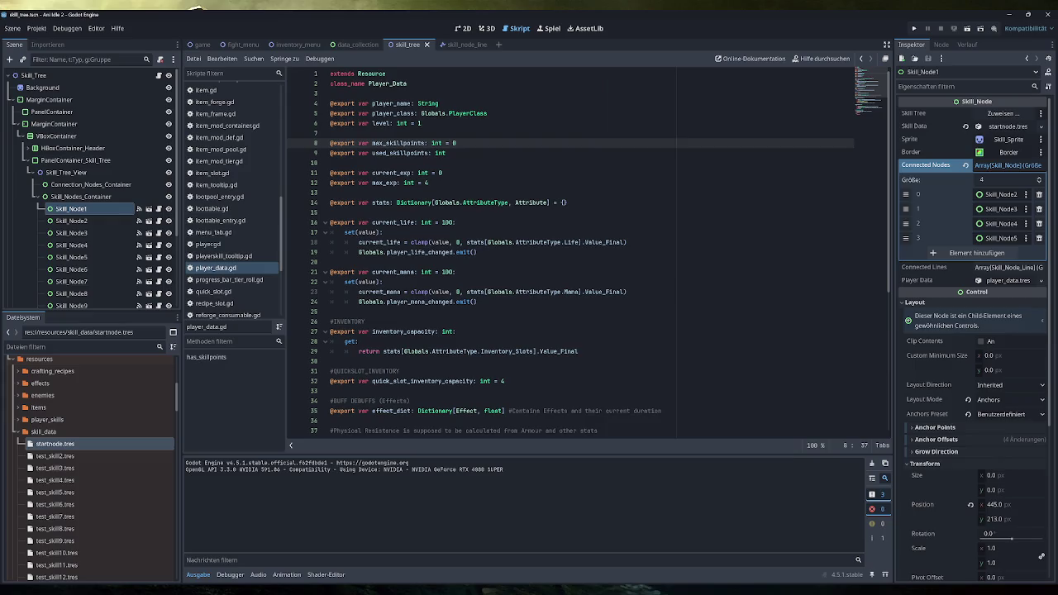
key("Down")
key("Up")
key("shift+Home")
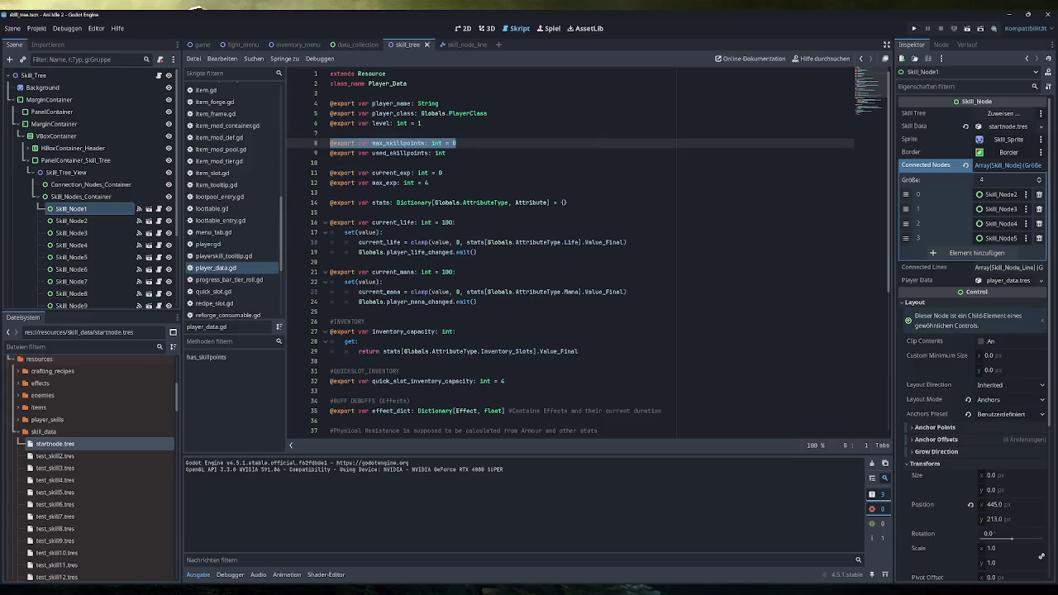